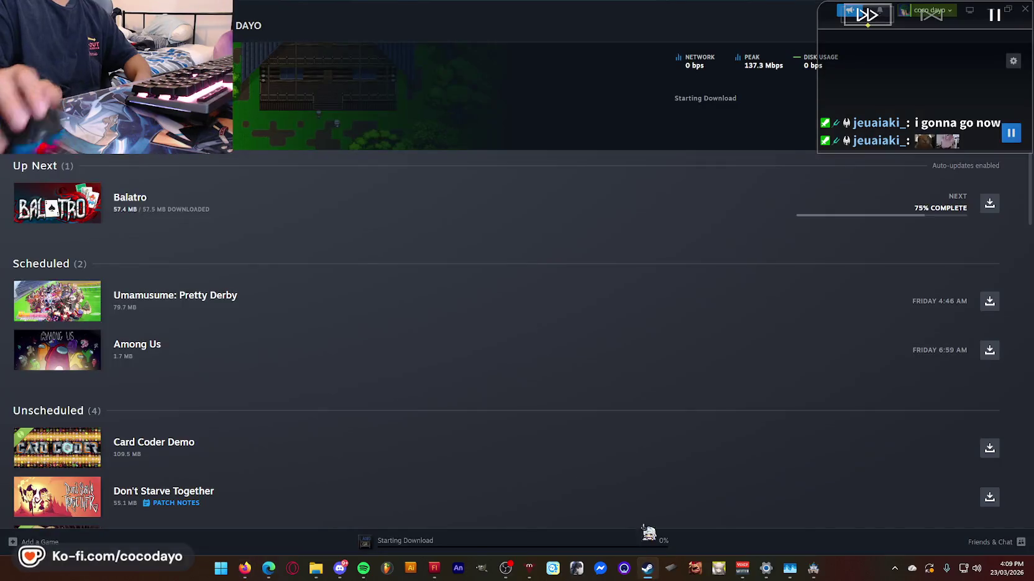
- Go to Steam's Library Home, then minimize Steam to reveal the Backloggd games list
scroll(285, 270, down, 10)
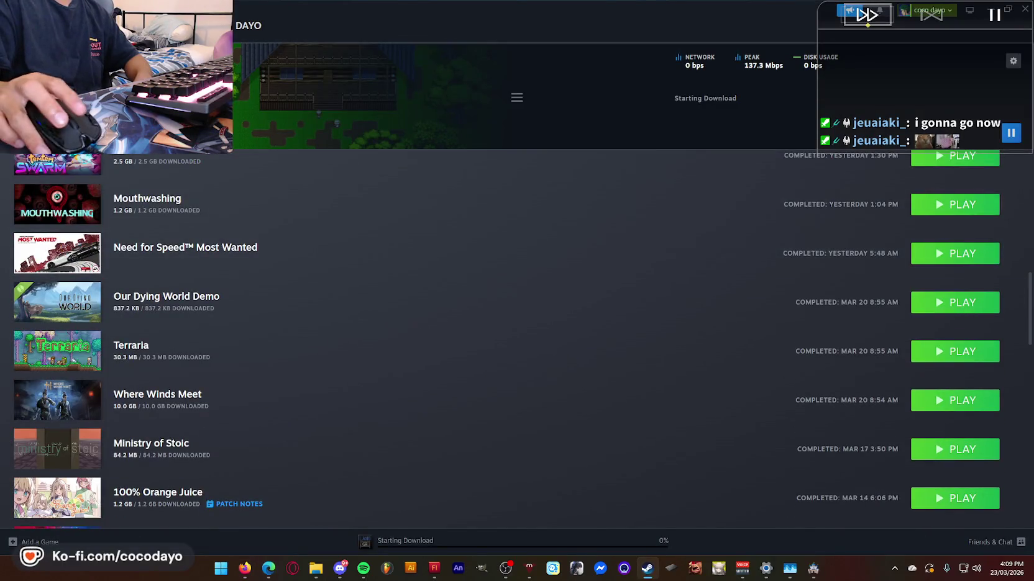
click(181, 25)
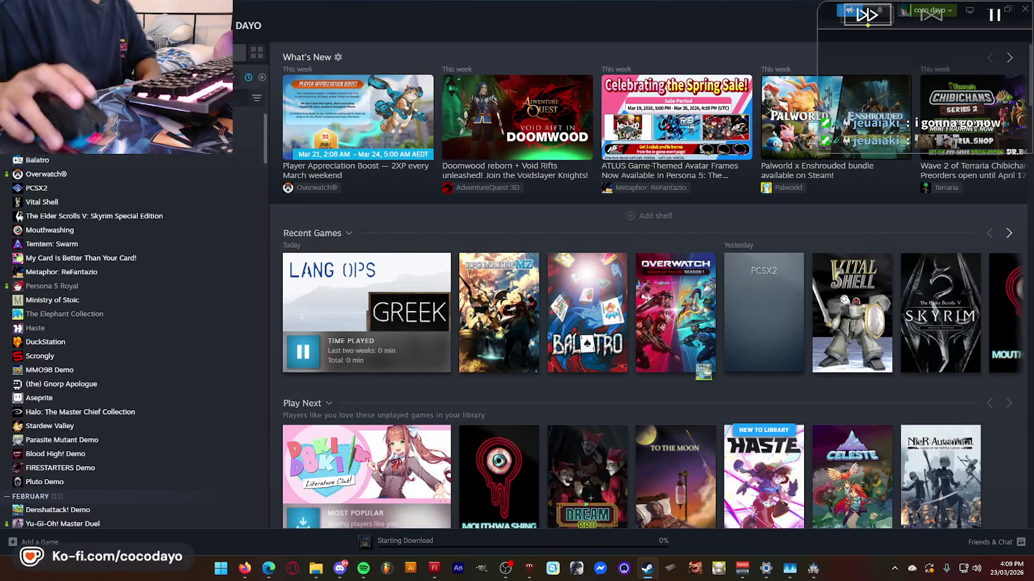
click(997, 11)
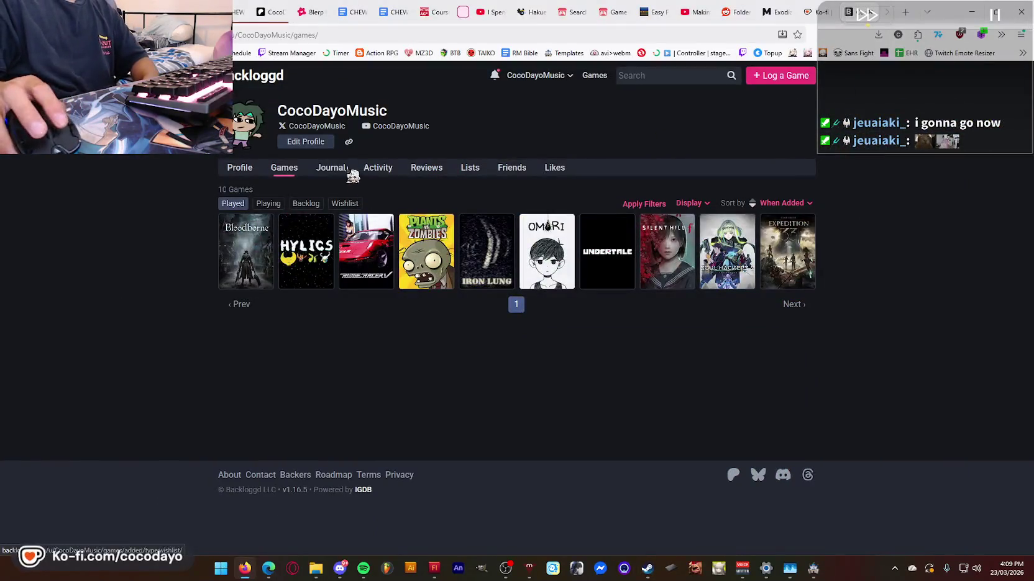
- Filter the games list to Playing, open Metaphor: ReFantazio, and enter its log editor
click(268, 203)
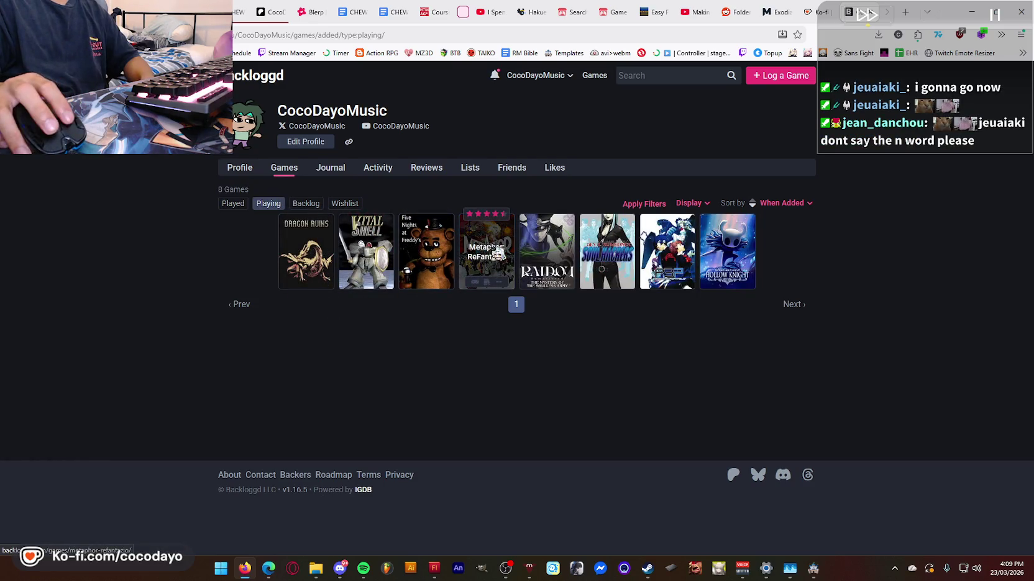
click(496, 247)
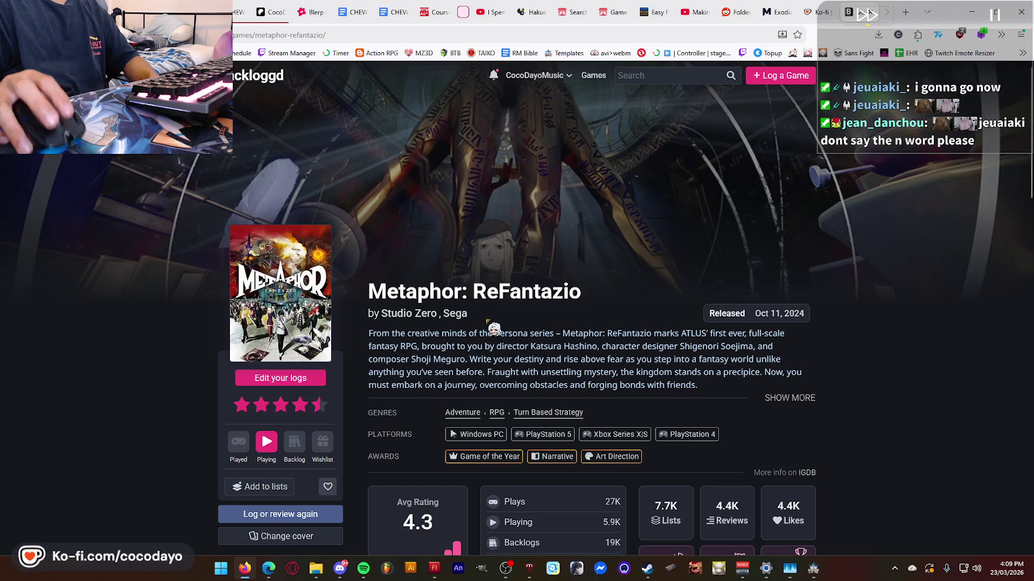
click(282, 379)
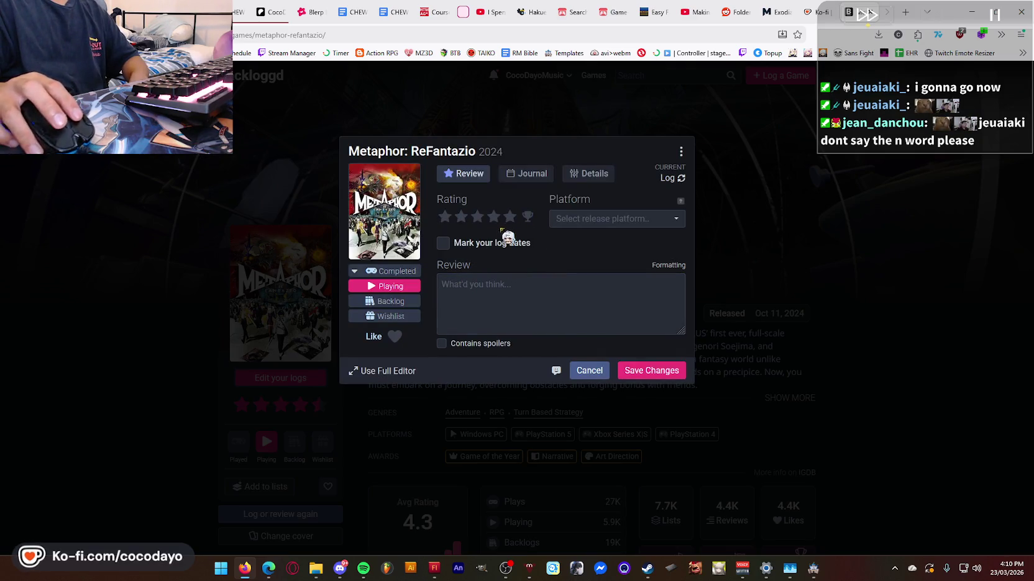
- In the journal, add a March 22, 2026 session with a note about the dungeon after Virga island
click(536, 174)
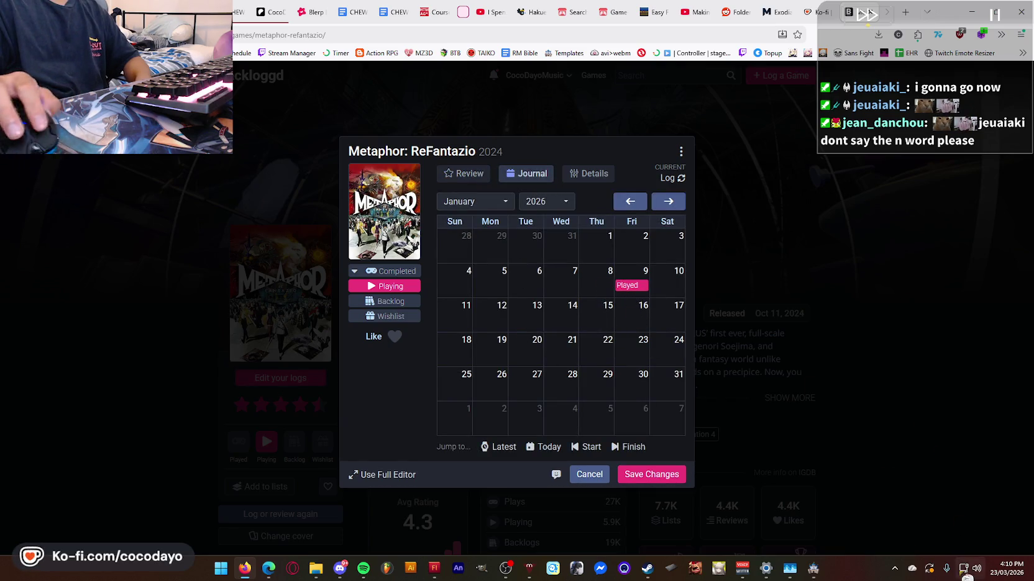
click(668, 202)
click(669, 202)
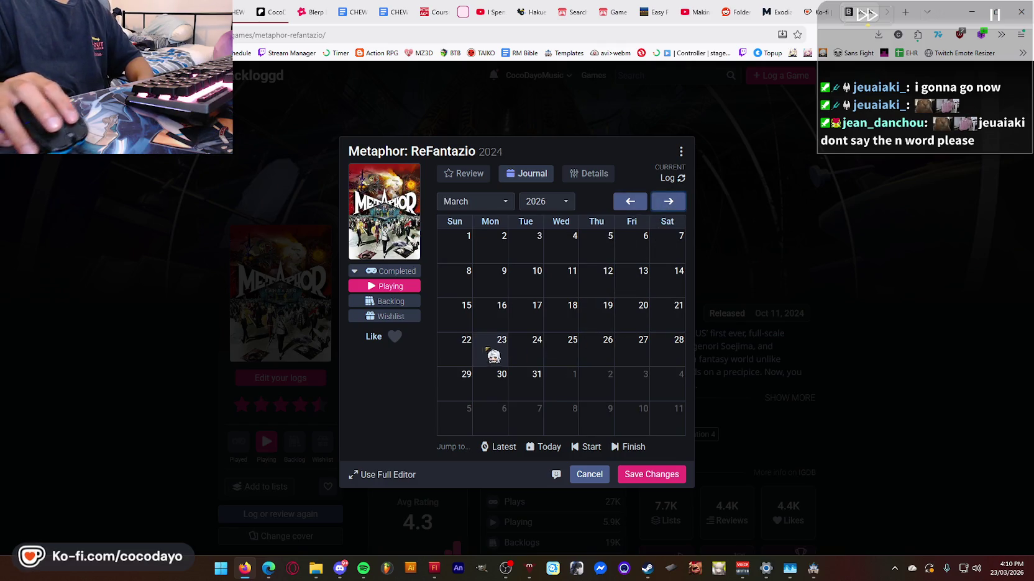
click(461, 355)
click(458, 357)
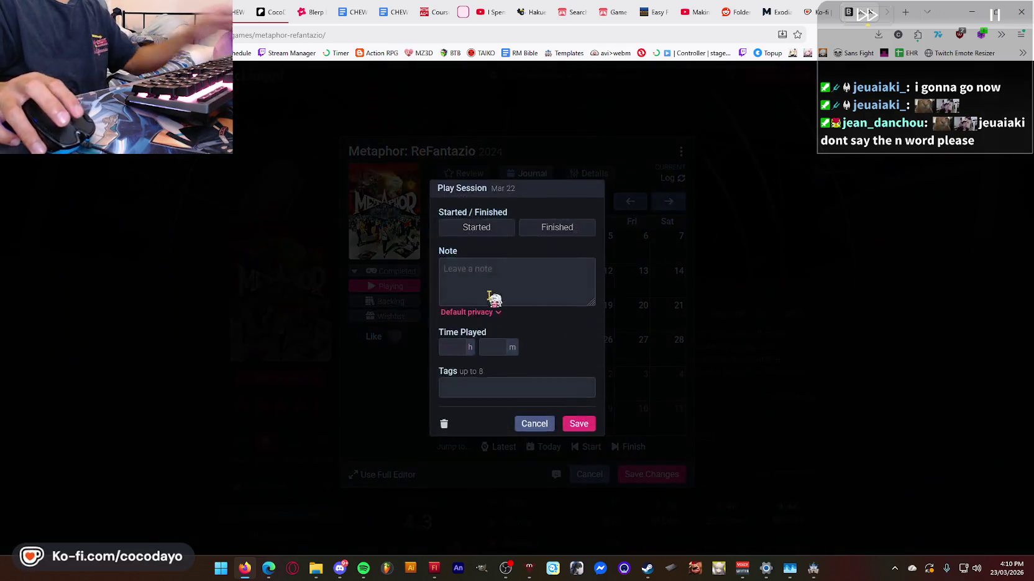
click(499, 275)
text(Played some)
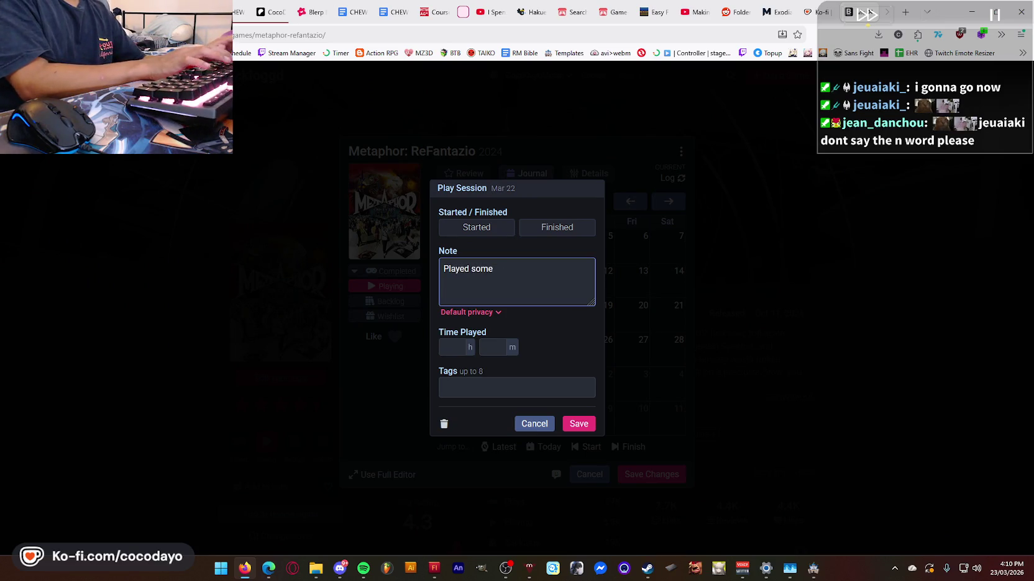
key(ctrl+a)
text(Wen)
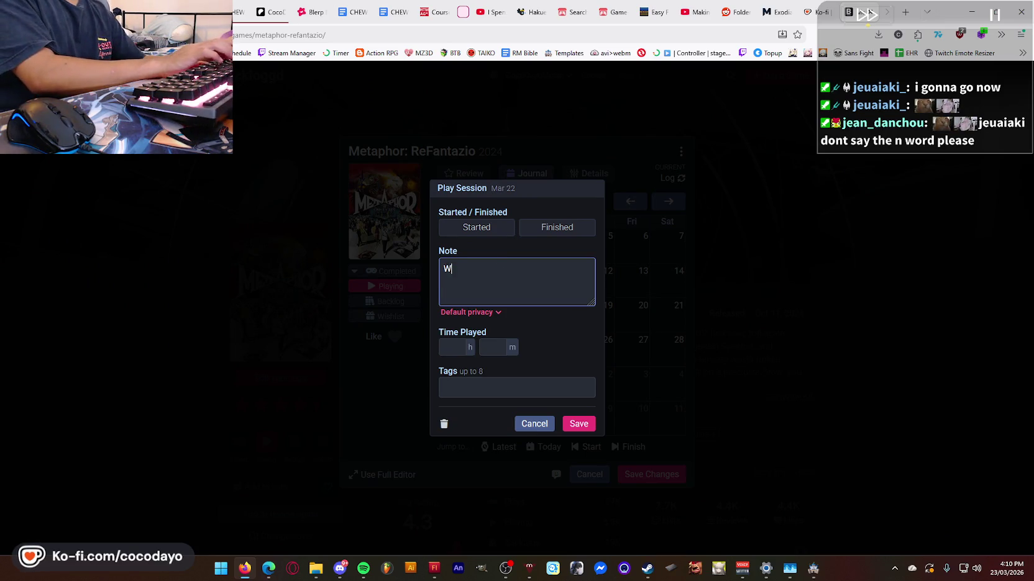
text(t to the d)
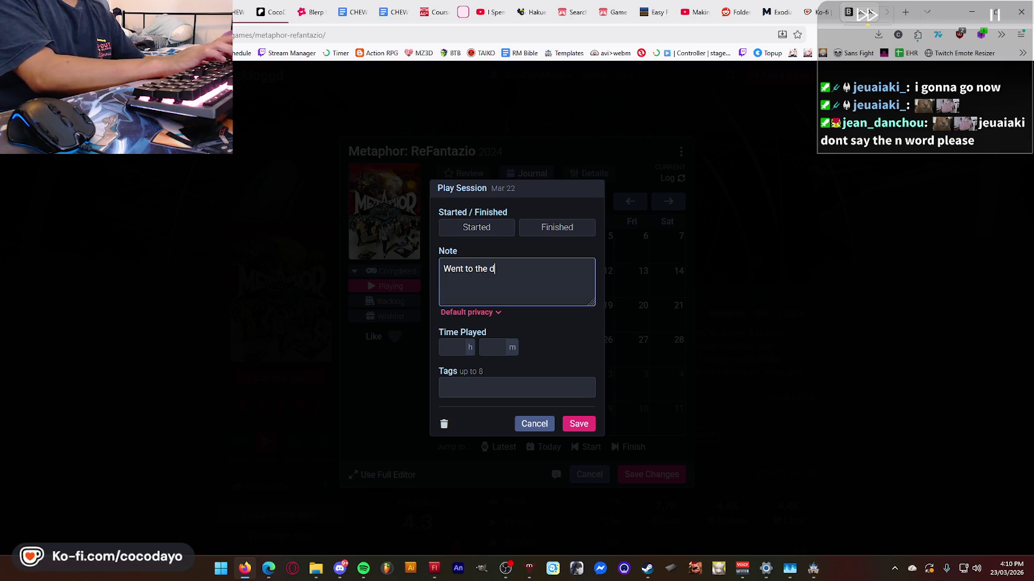
text(ungeon afte)
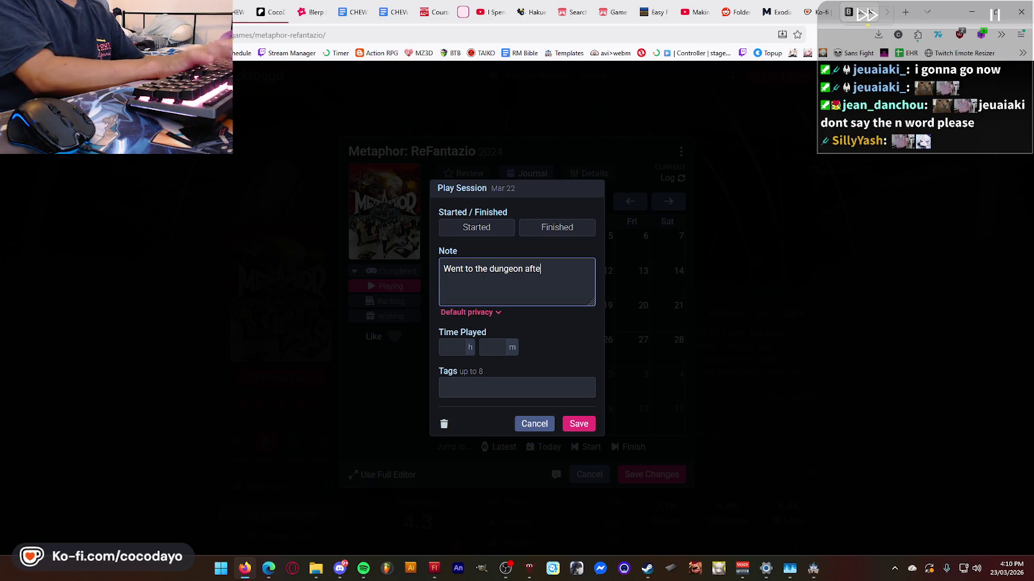
text(r Virga island. )
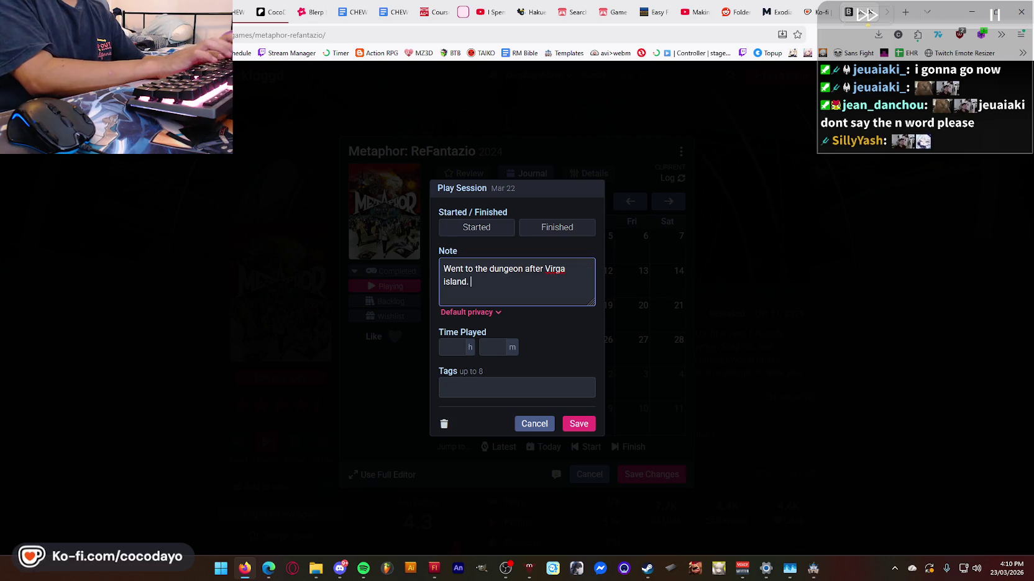
text(Gon)
key(BackSpace)
key(BackSpace)
key(BackSpace)
text(onna kill the bird eatin)
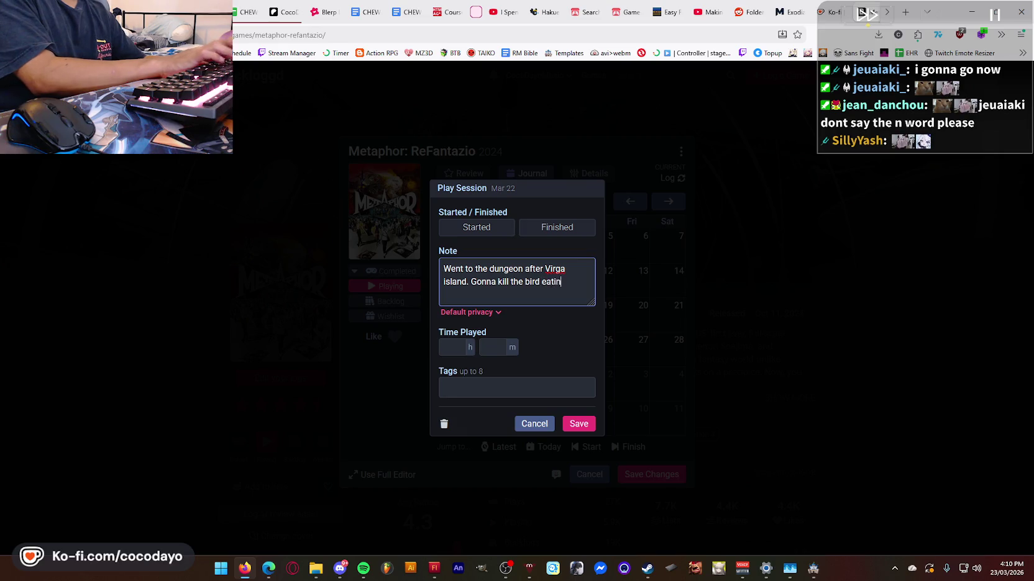
text(g snake. )
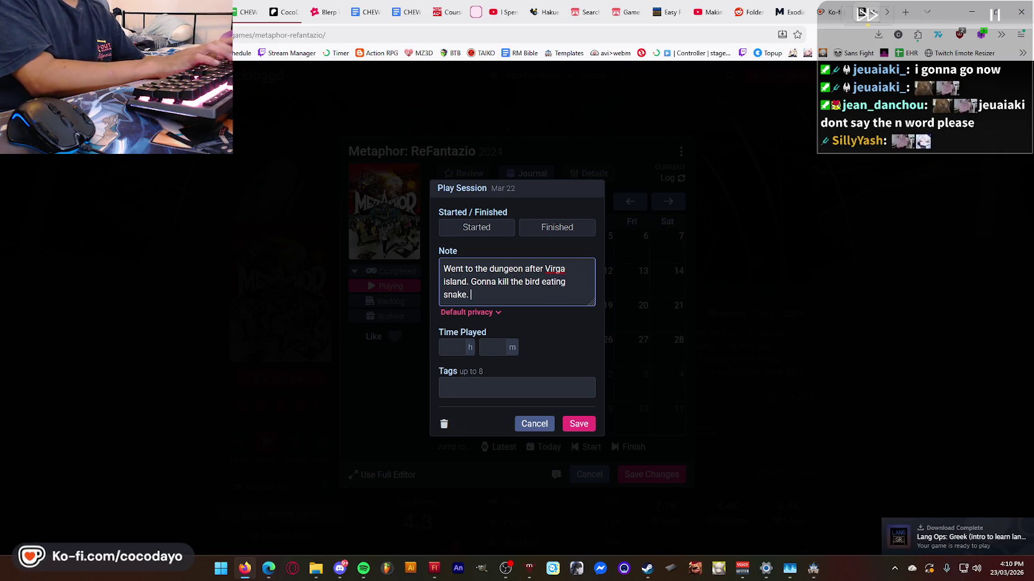
text(They hate phys)
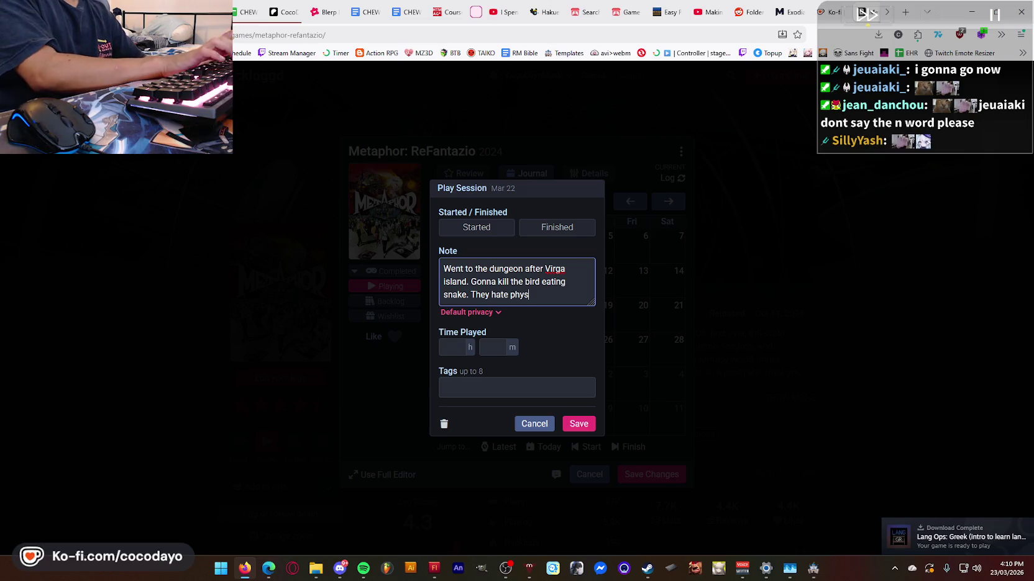
text(or something)
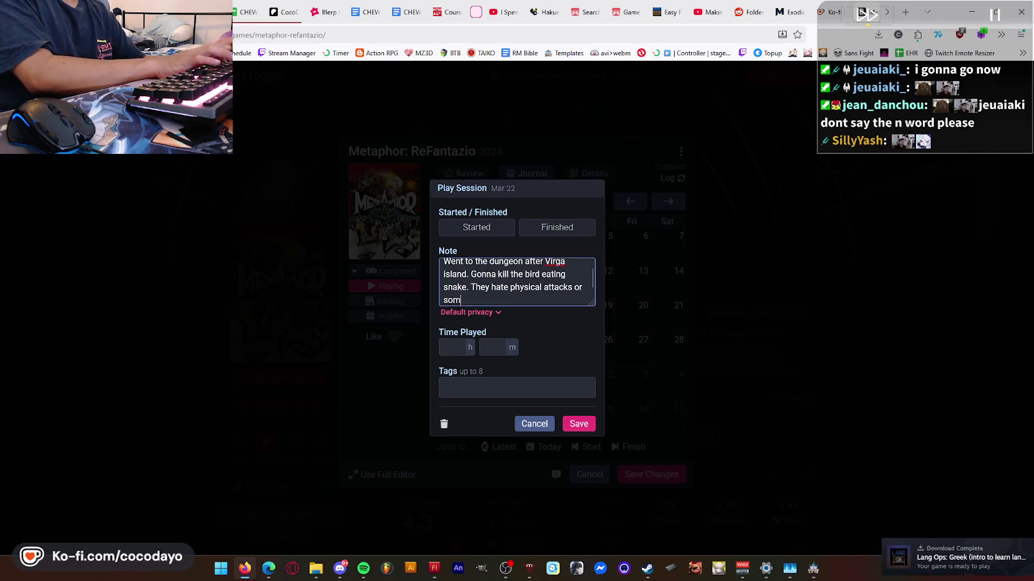
- Set the session length to 1 h 30 m and save the session and log changes
click(450, 348)
text(1)
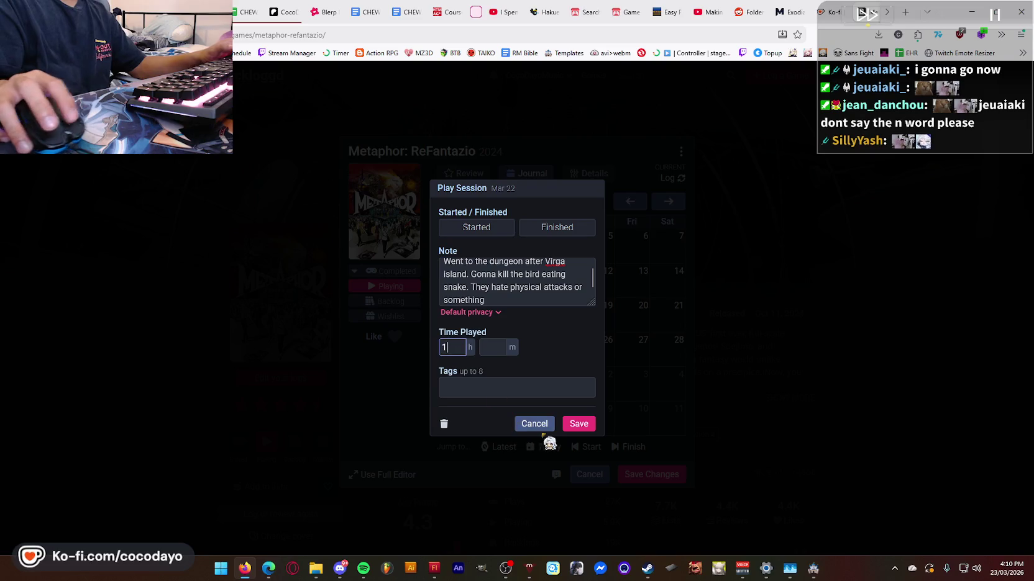
click(494, 347)
text(30)
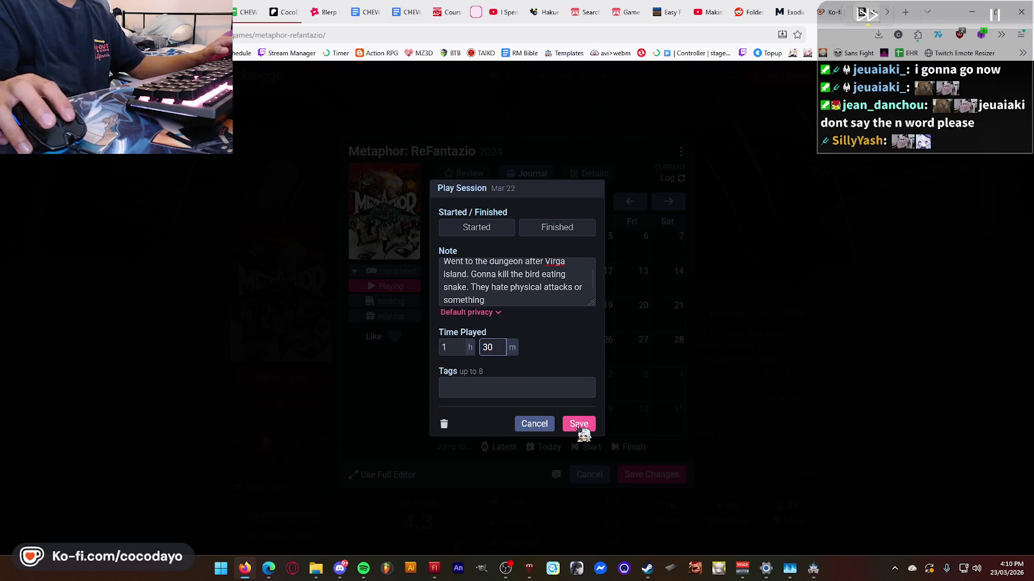
click(578, 425)
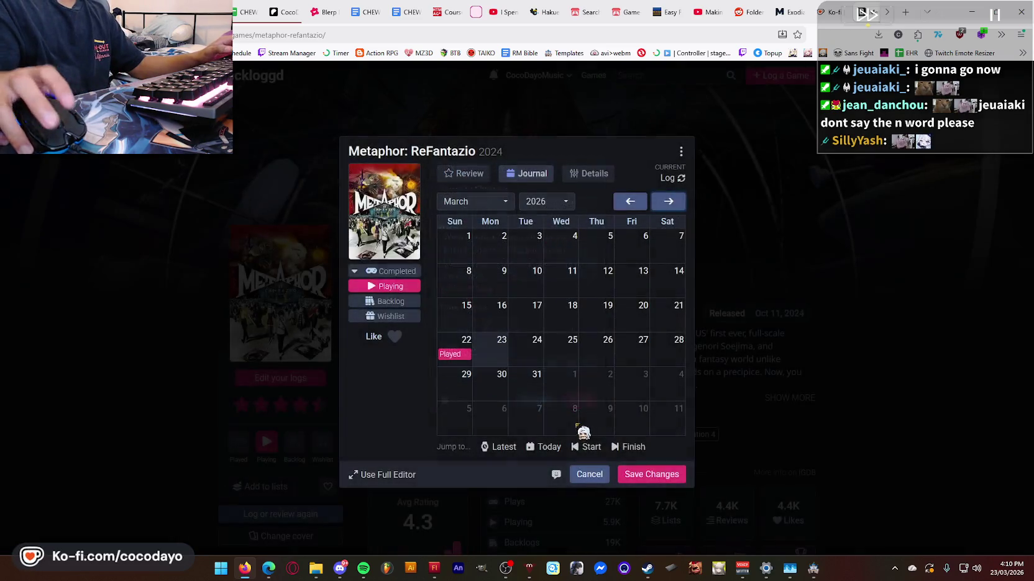
click(660, 477)
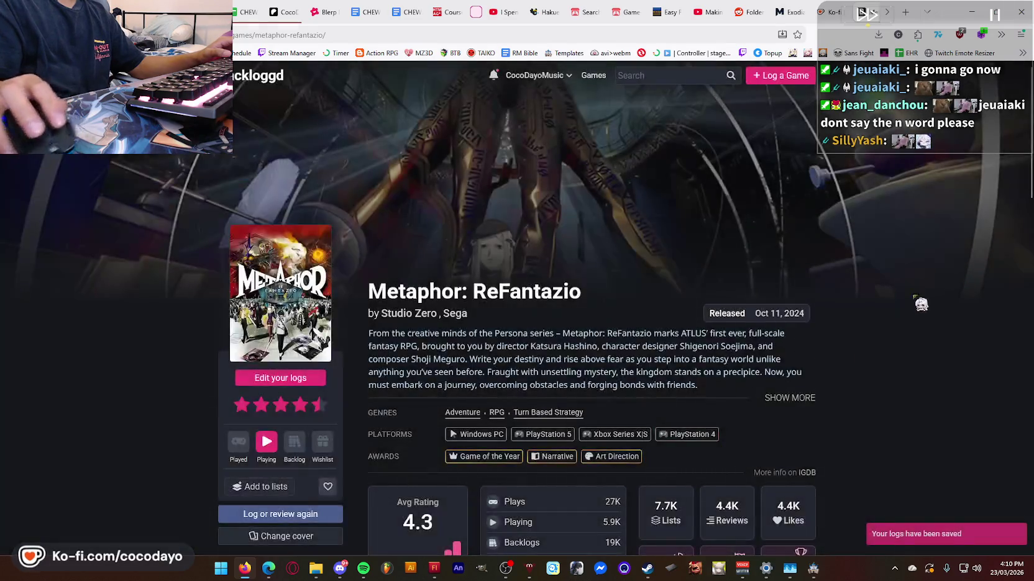
- Open the profile page, glance at Vital Shell in the Steam library, and return to the browser
mouse_move(532, 76)
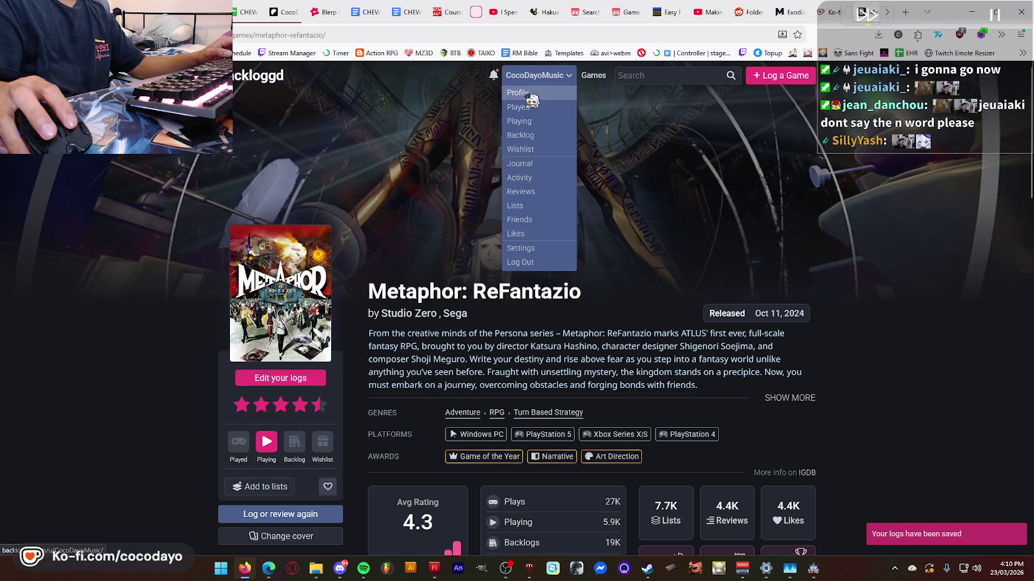
click(528, 95)
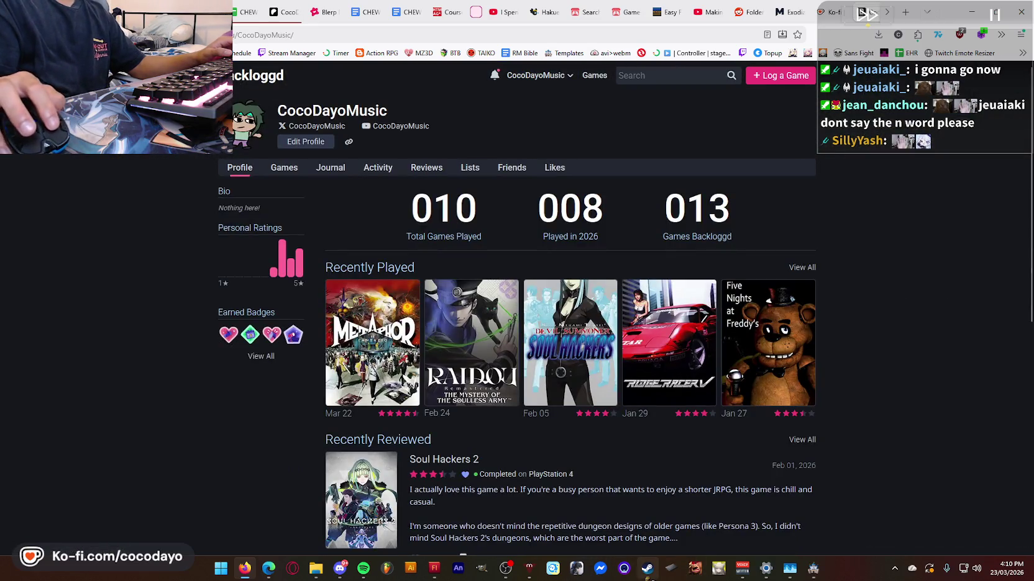
click(647, 577)
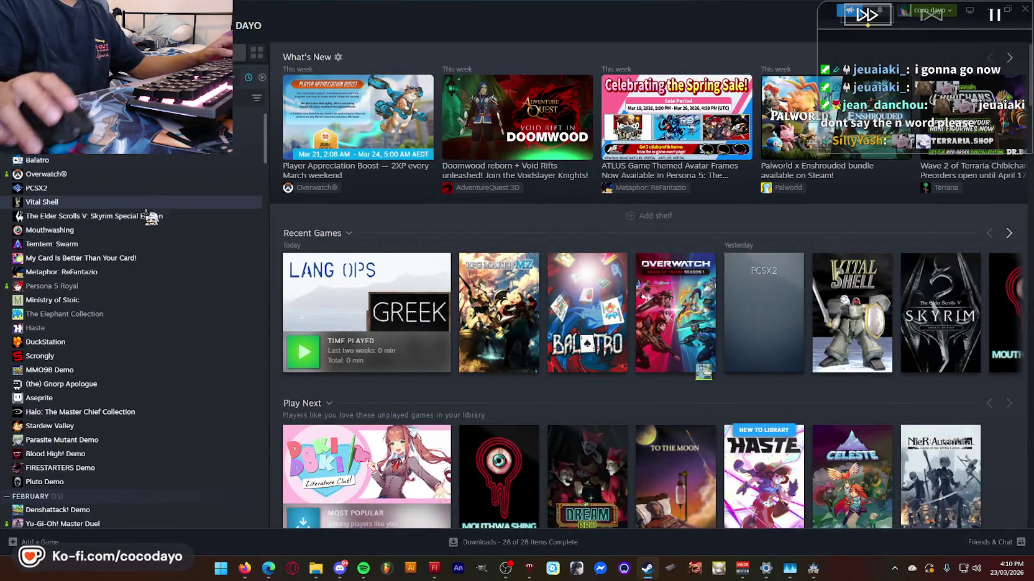
click(109, 204)
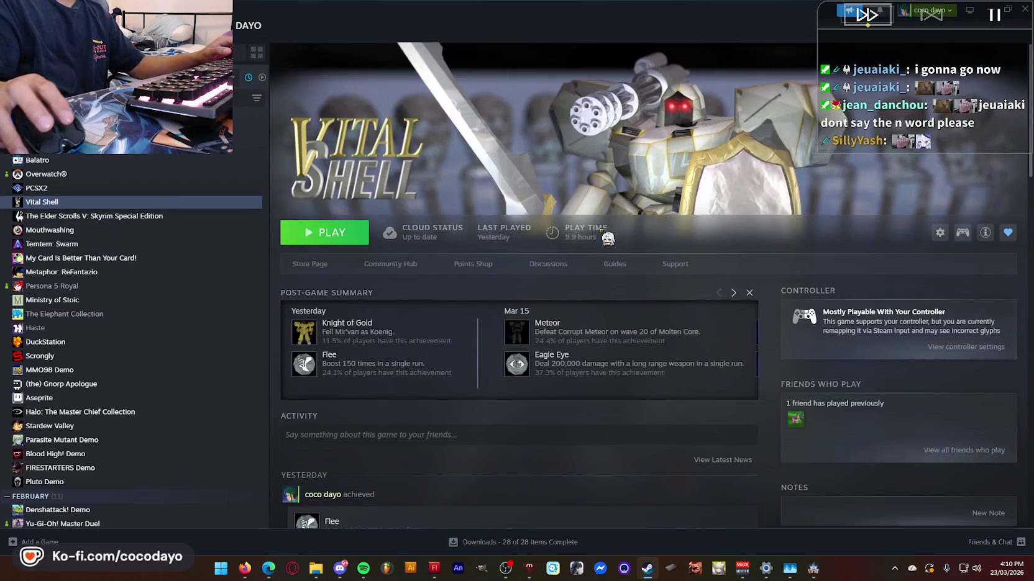
click(245, 569)
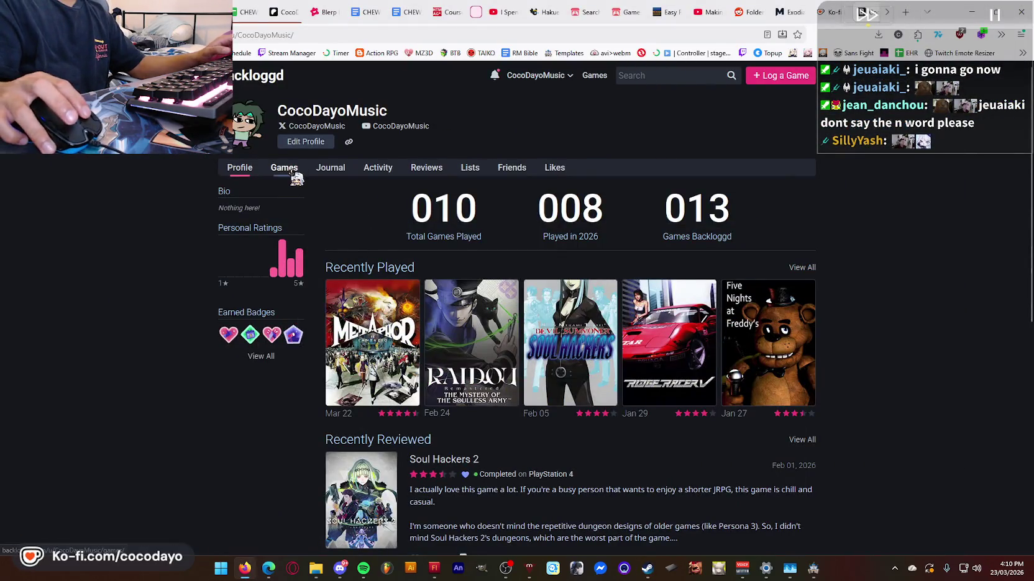
- Open Vital Shell from the profile's Playing games list
click(294, 176)
click(264, 208)
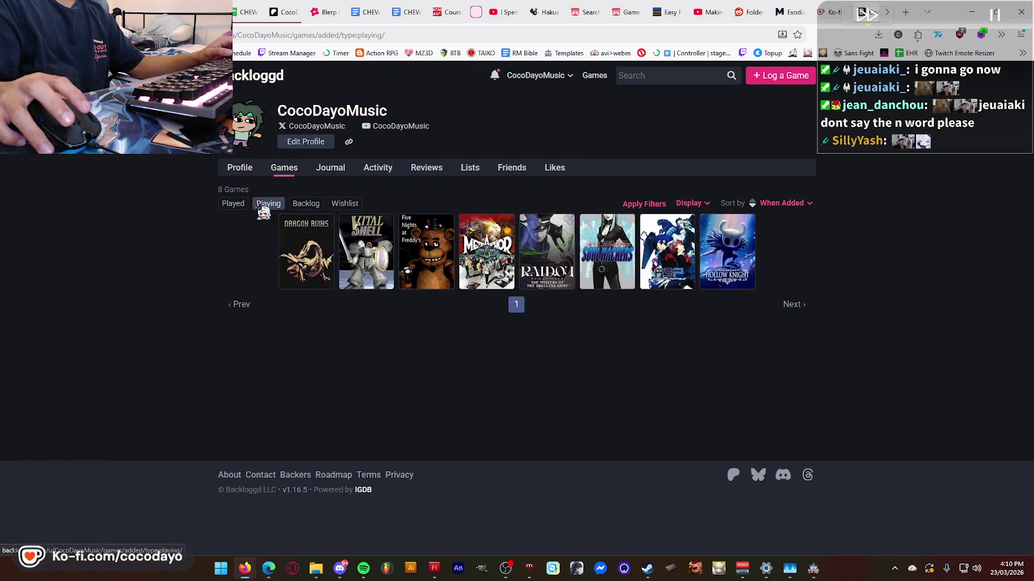
click(366, 249)
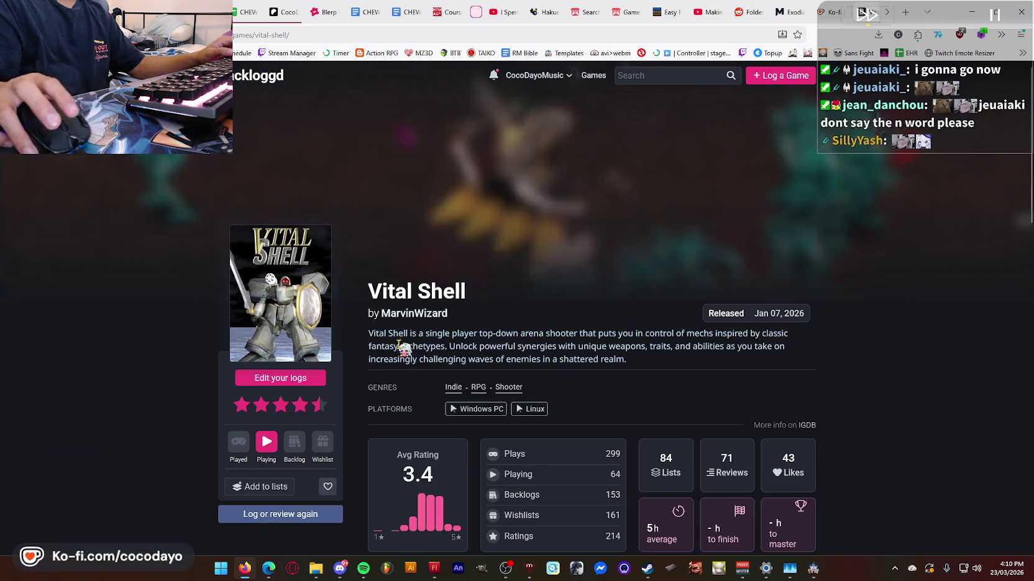
- Rate Vital Shell 4.5 stars and mark it as played with Completed status
click(321, 405)
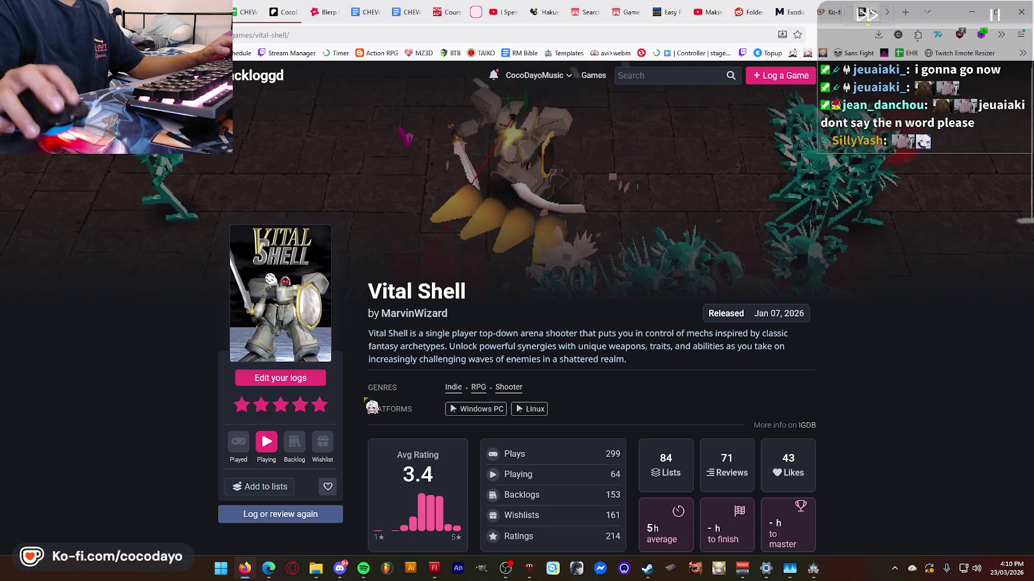
scroll(317, 423, down, 1)
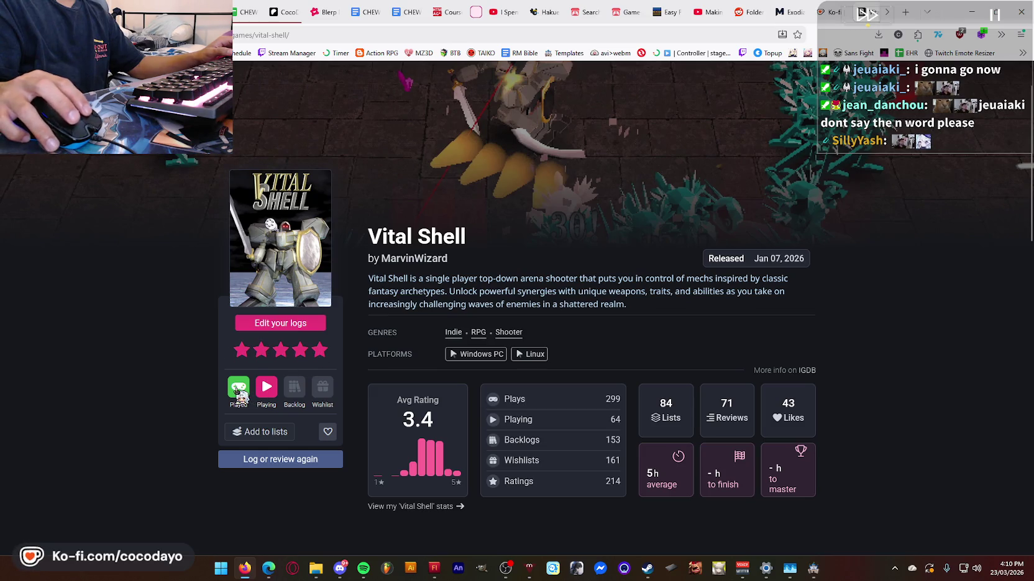
click(316, 351)
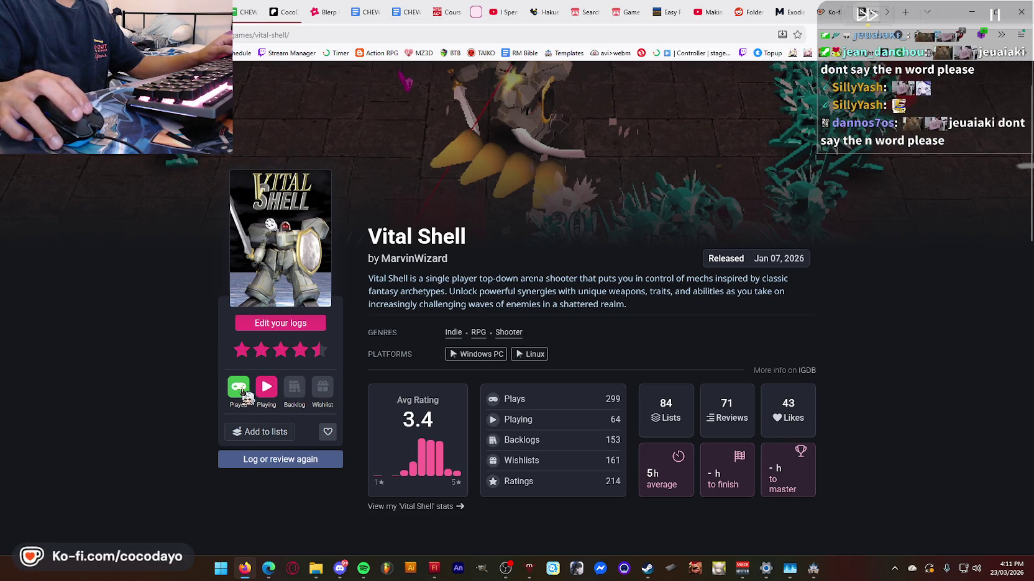
click(242, 393)
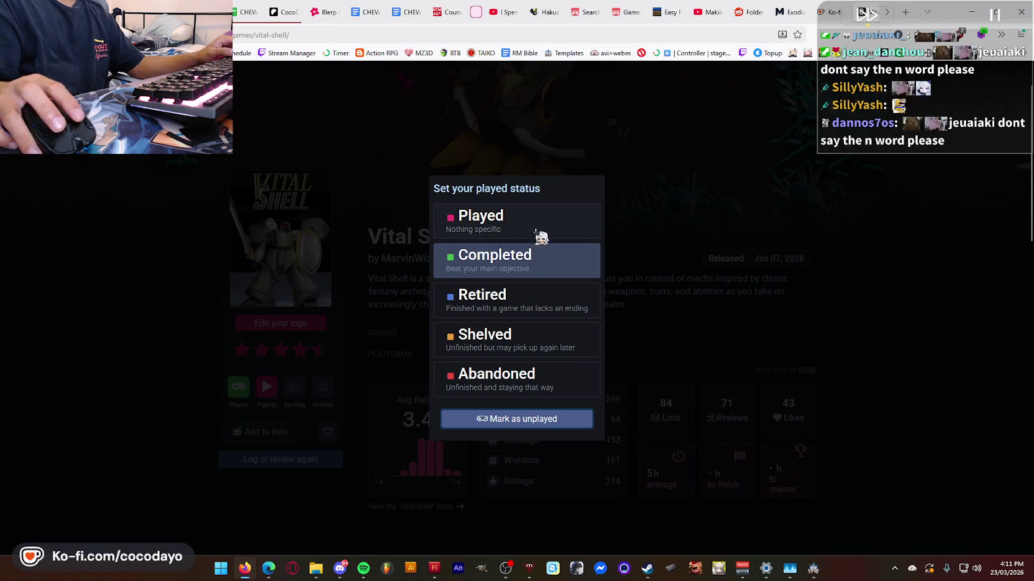
click(513, 261)
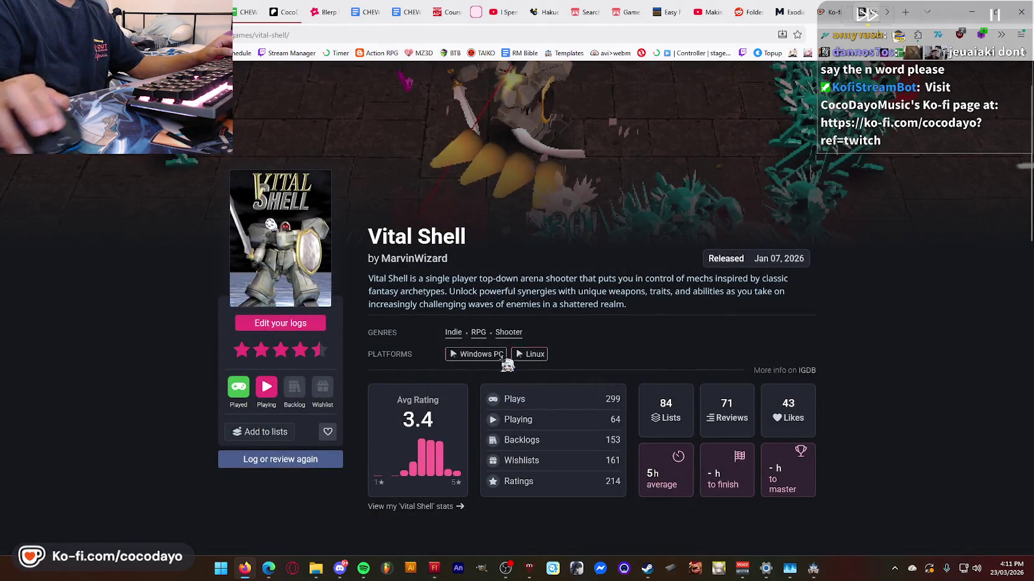
scroll(382, 363, down, 1)
scroll(382, 363, down, 2)
- Start a new Vital Shell log on Windows PC and begin the review with 'Cool ass game.'
click(291, 360)
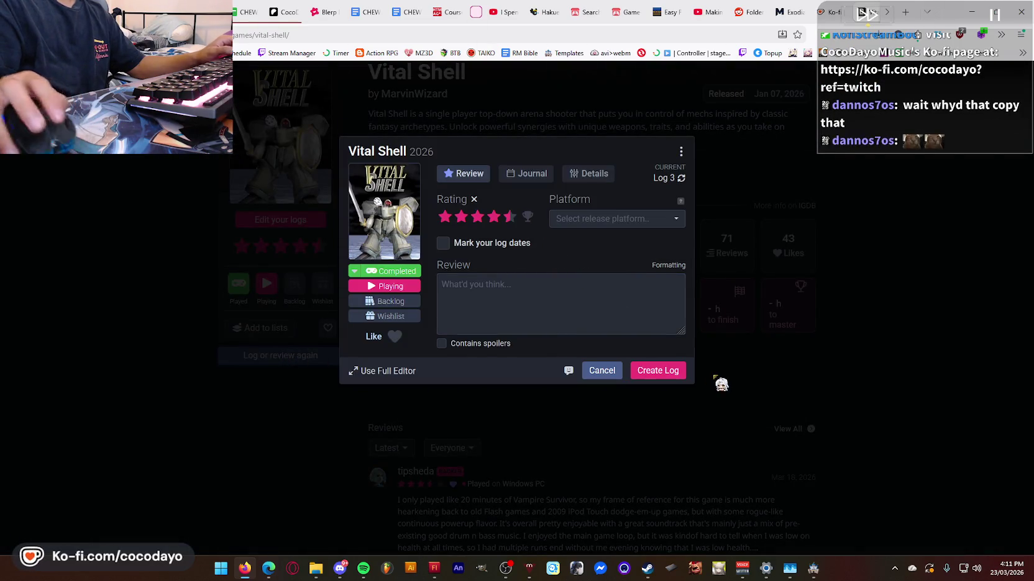
click(620, 305)
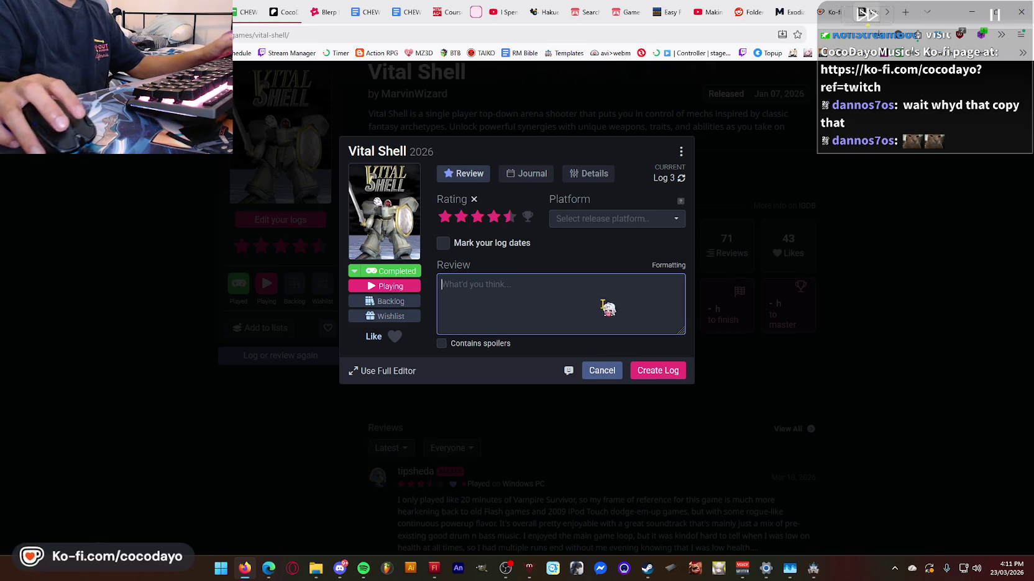
click(613, 220)
click(597, 240)
click(497, 309)
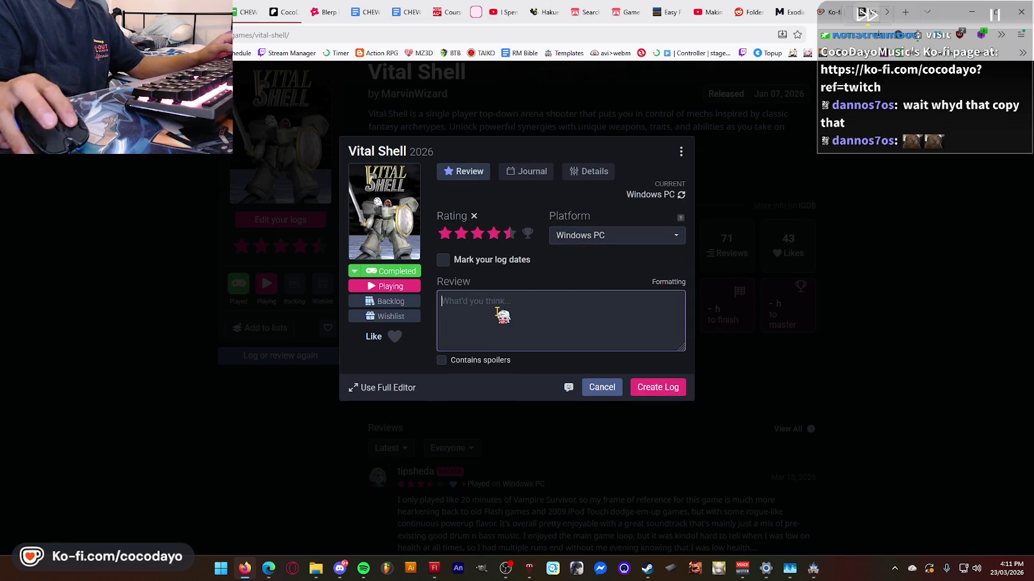
text(Cool a)
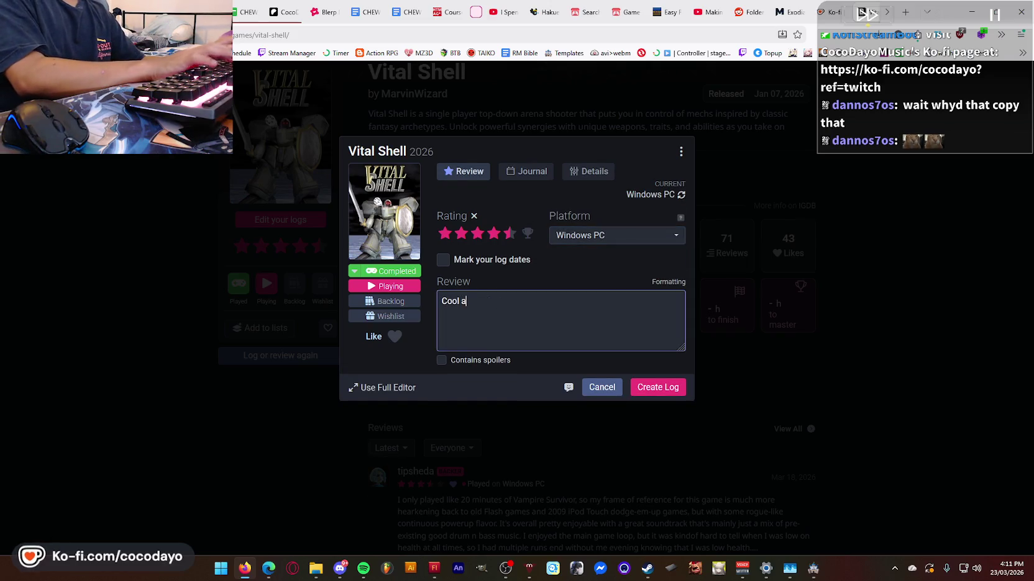
text(ss game.)
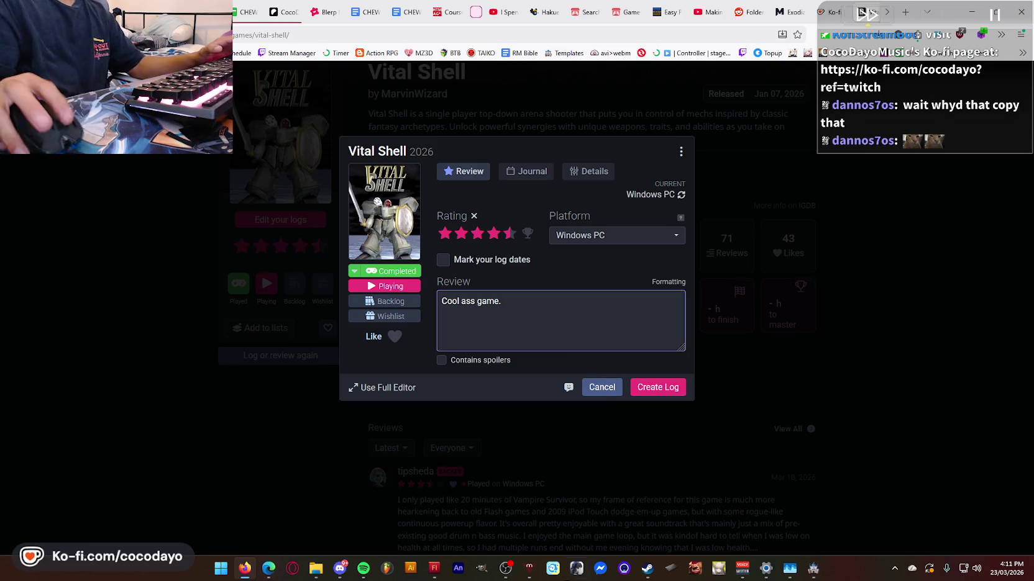
- Finish the review praising the soundtrack and visuals, then create the log
click(656, 574)
scroll(404, 388, down, 5)
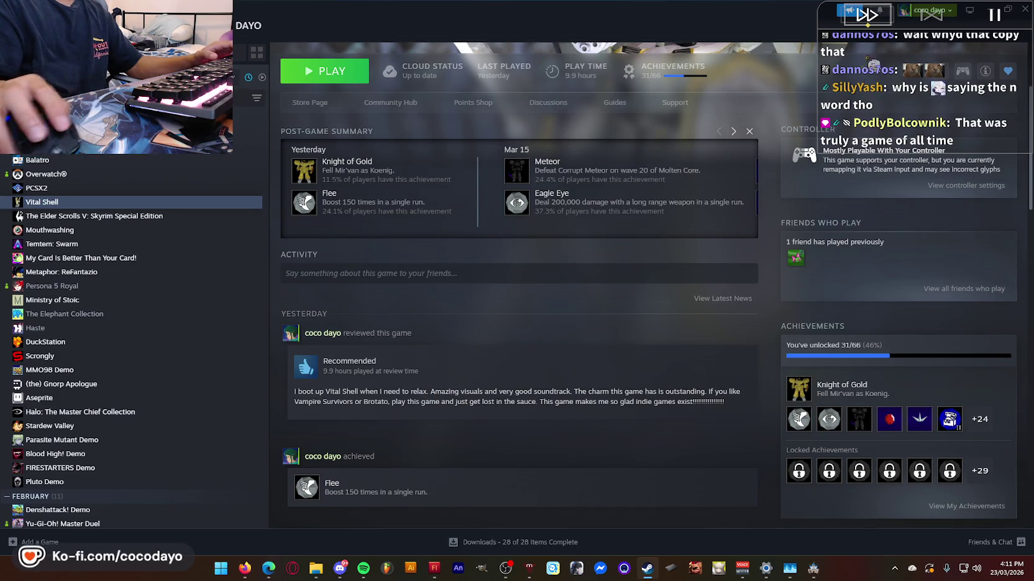
key(alt+Tab)
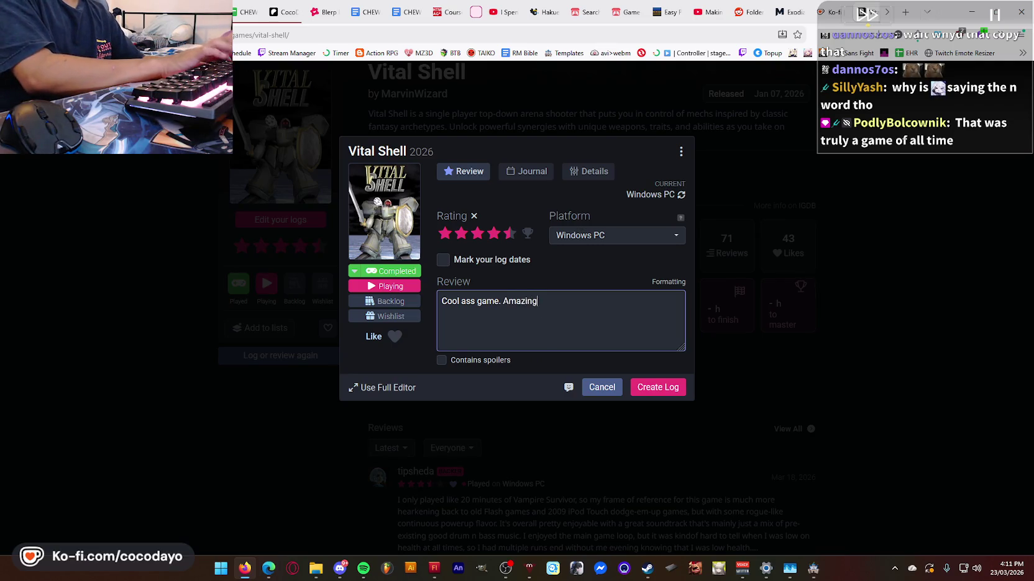
text(and )
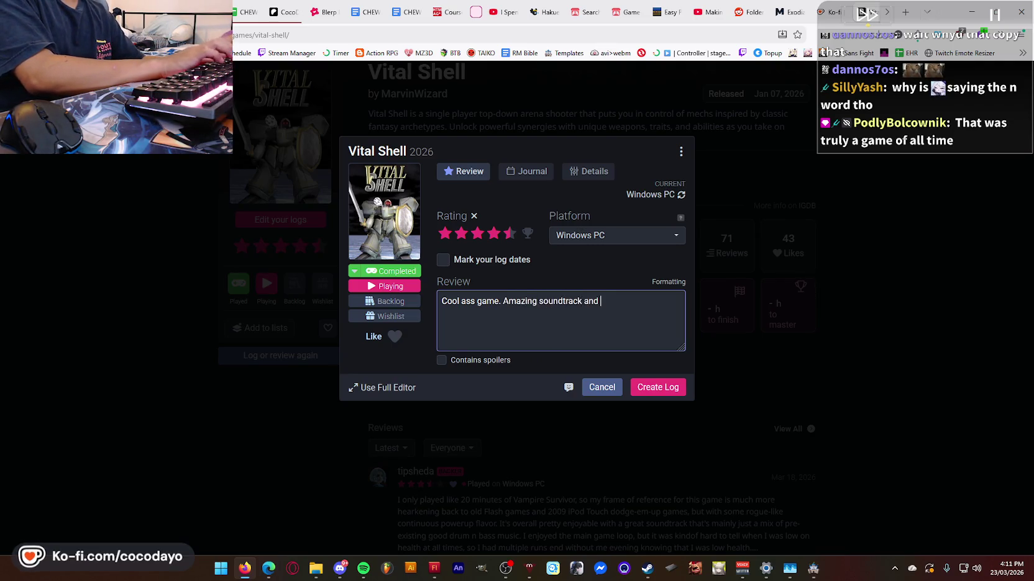
text(visuals. I)
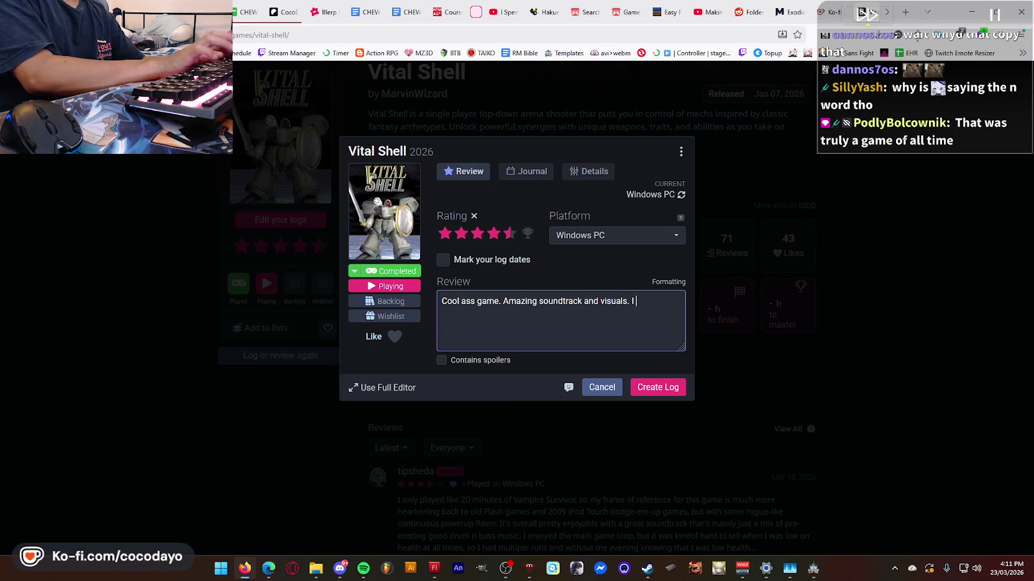
text( boot it up when I need to relacx.)
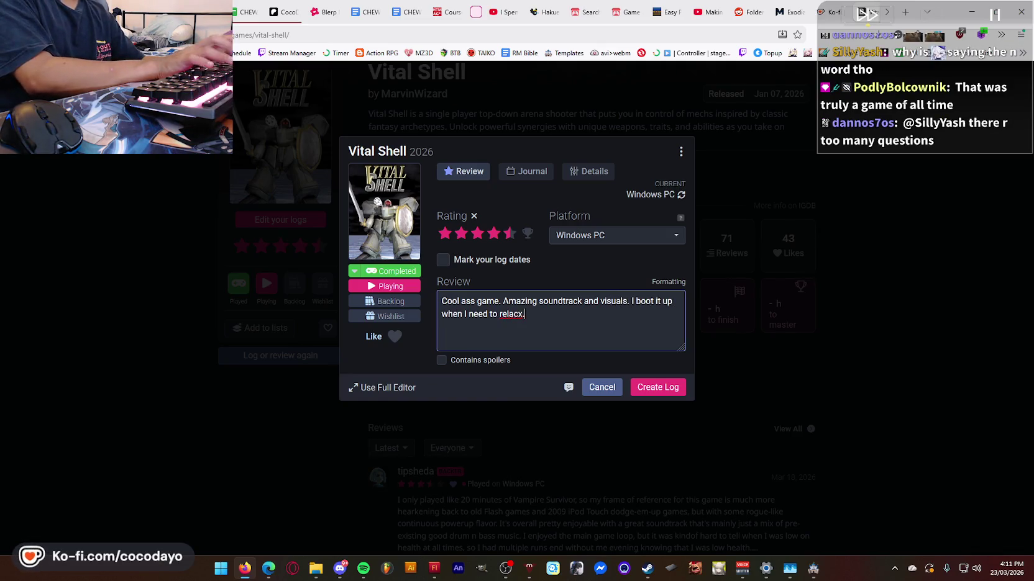
key(BackSpace)
key(BackSpace)
key(BackSpace)
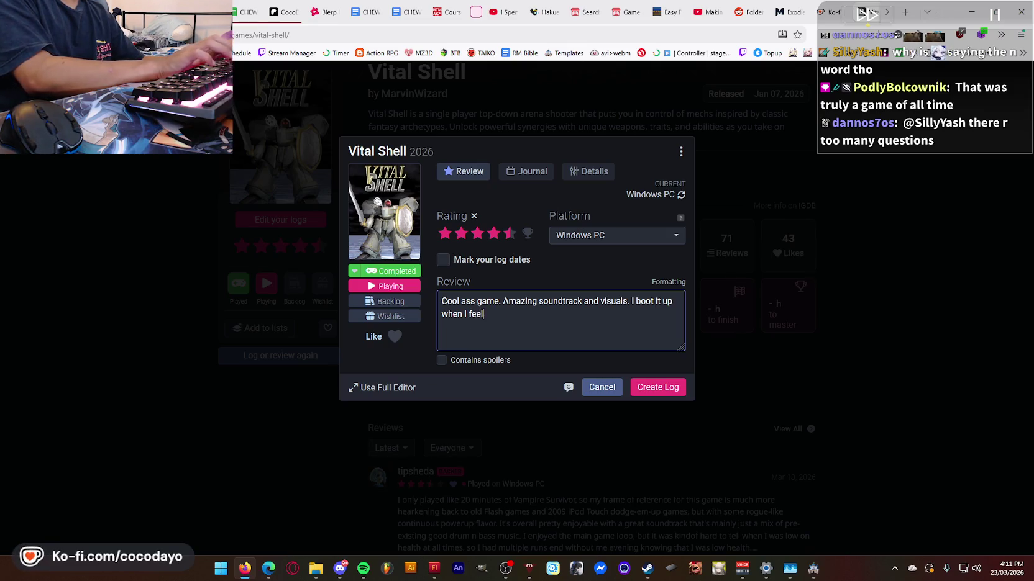
text( like just)
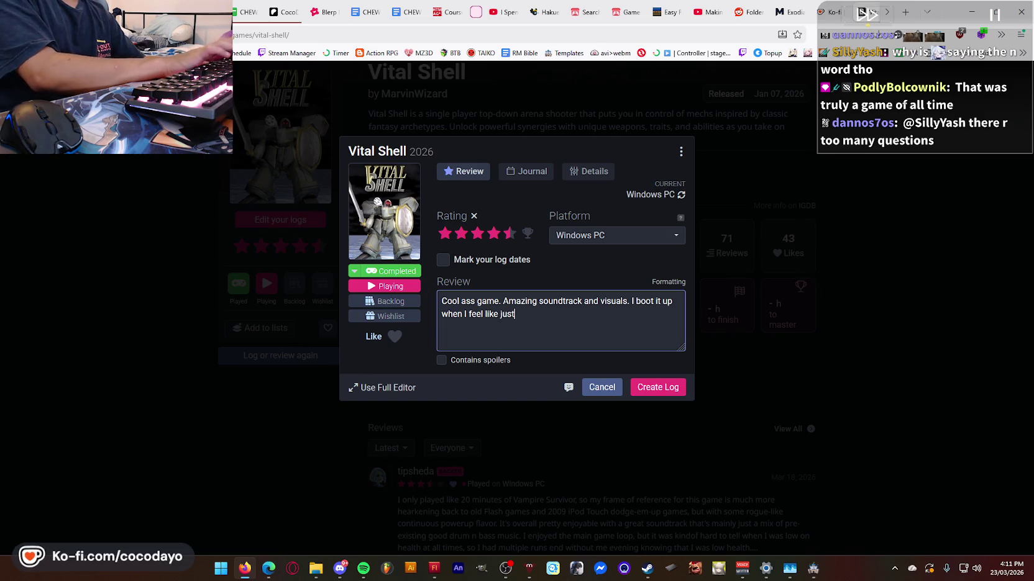
text( chillin. Wish there w)
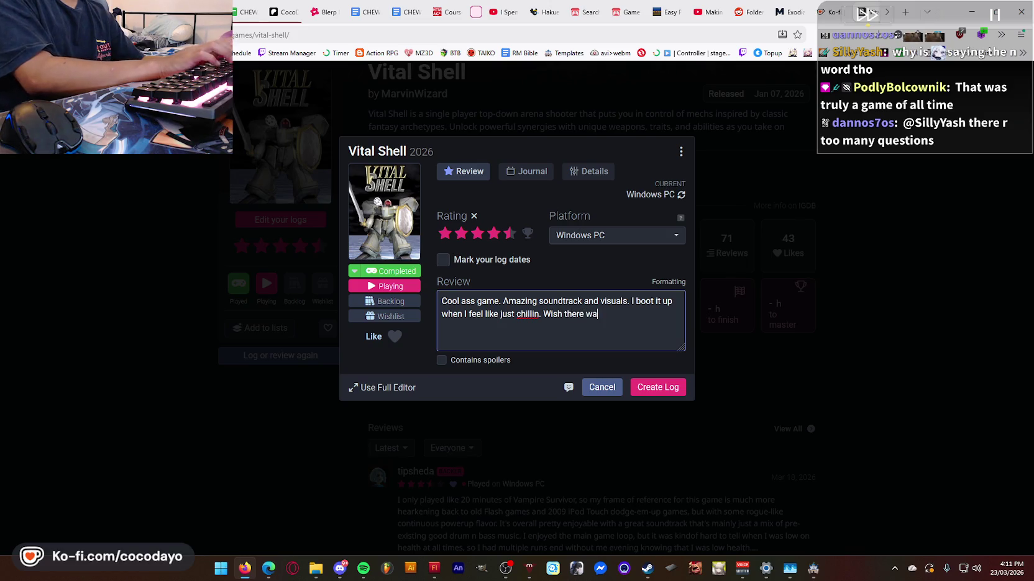
text( and)
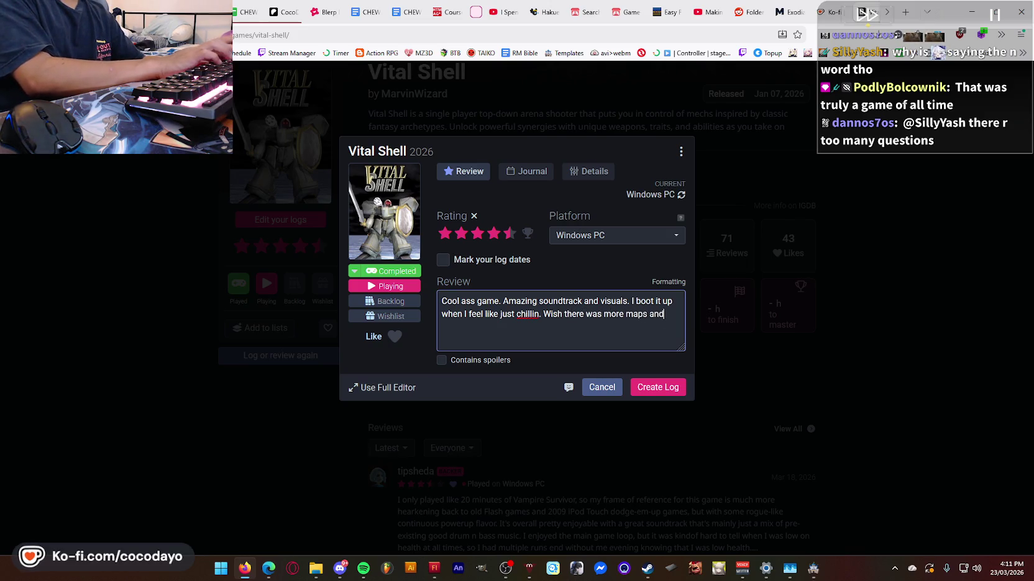
text( characters.)
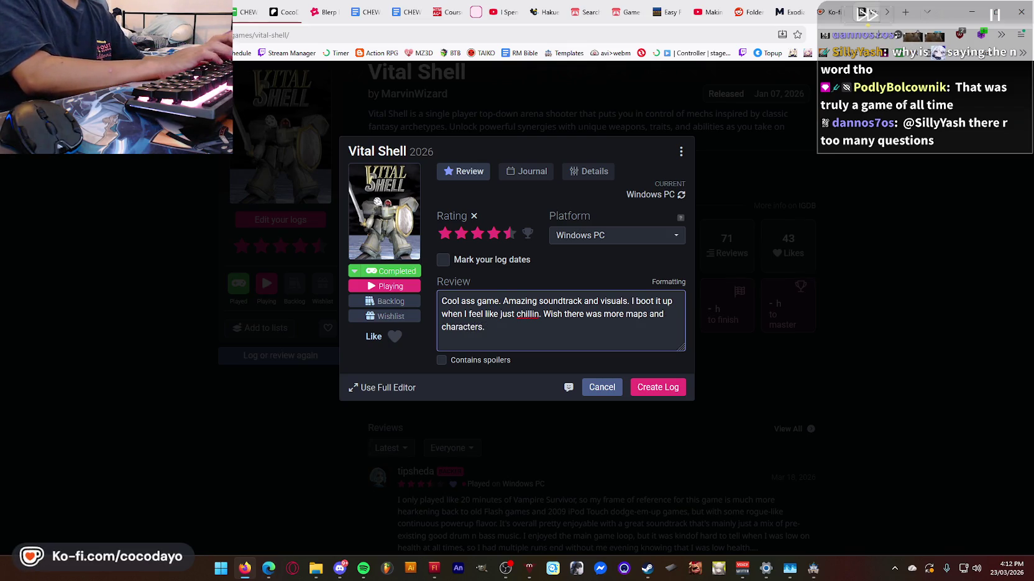
text(pla)
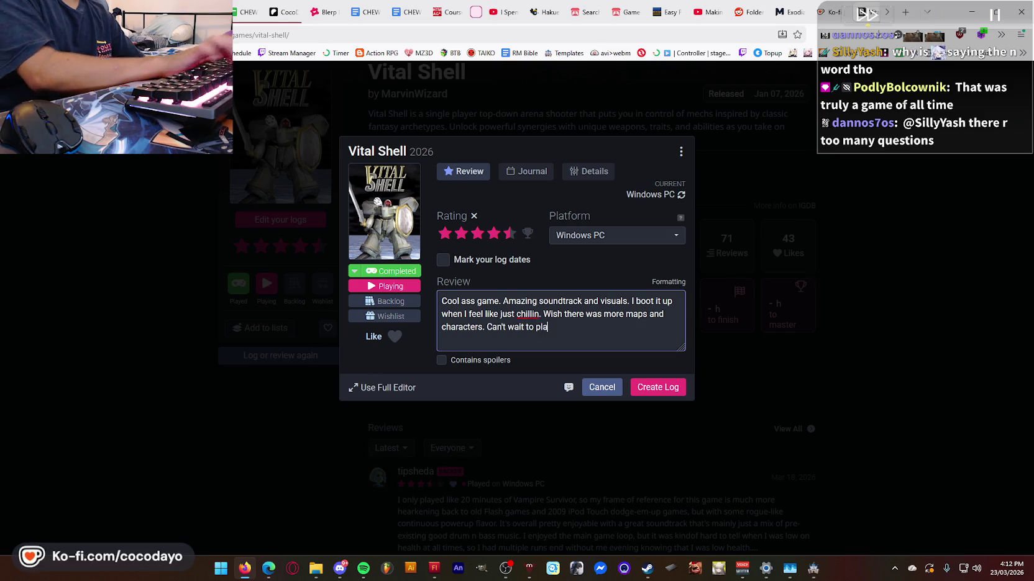
text(y more. Eve)
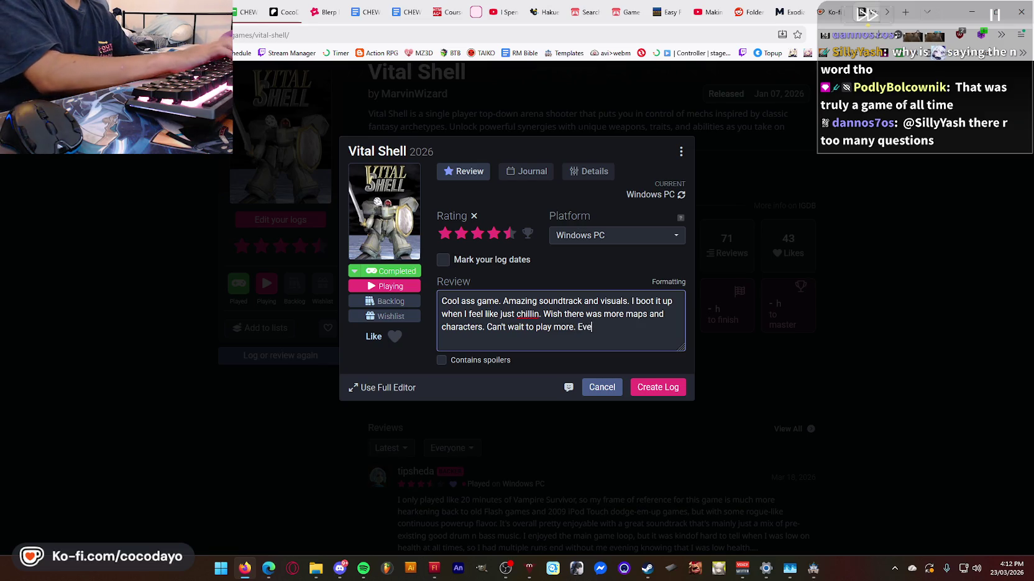
text(play Vit)
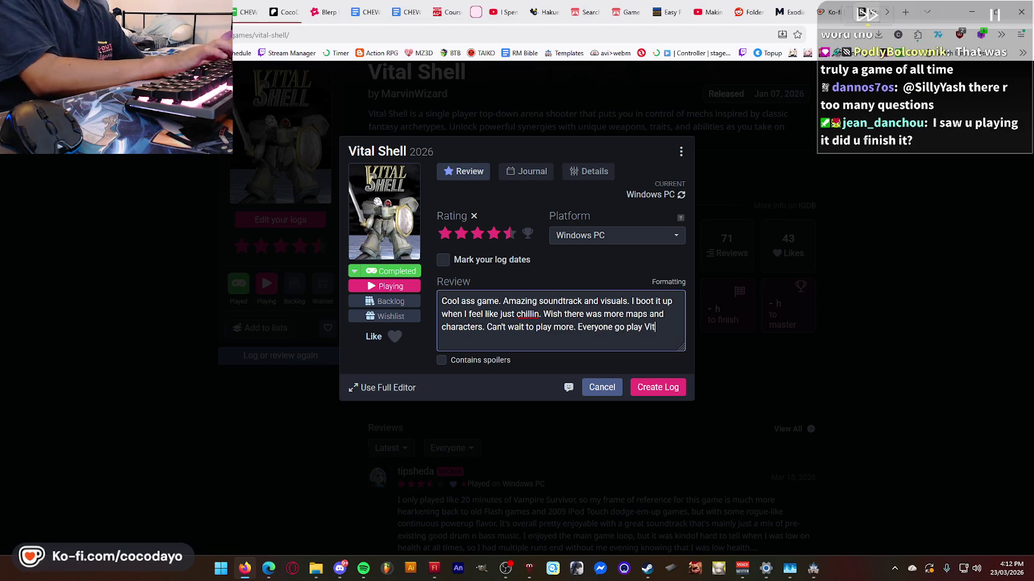
text(al Shell)
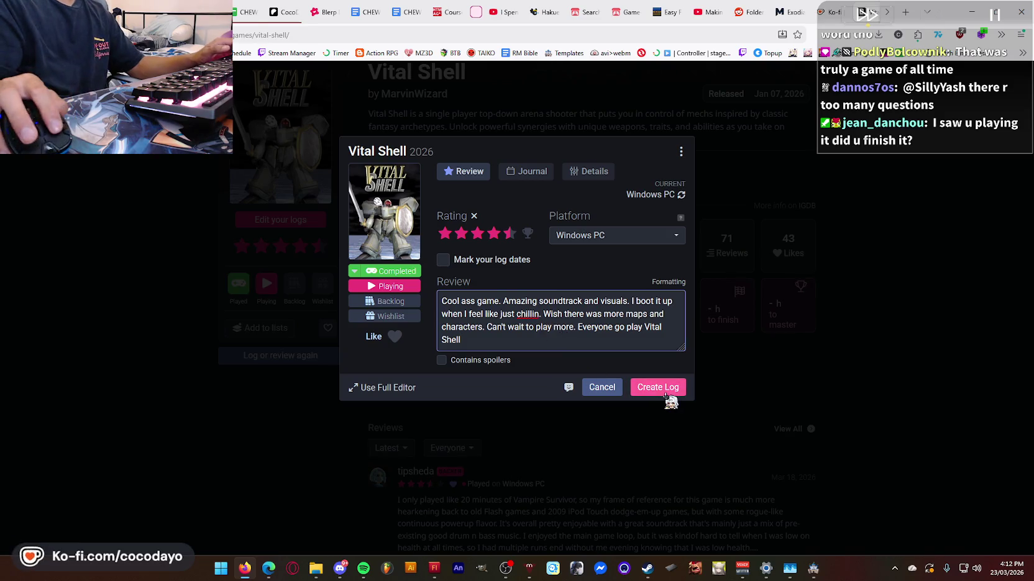
click(665, 393)
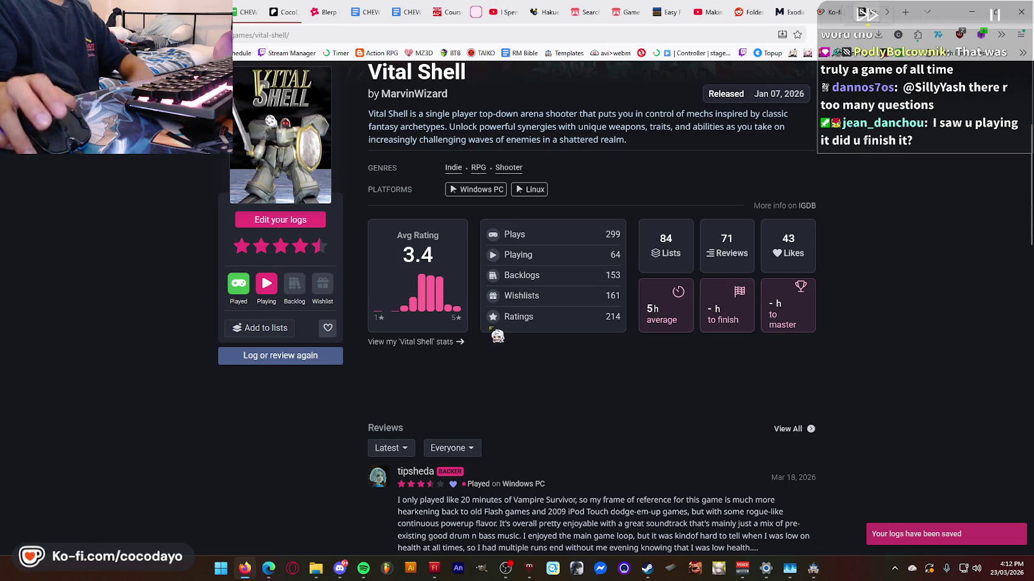
- Go to your profile and expand the full text of the Bloodborne review
scroll(494, 339, up, 4)
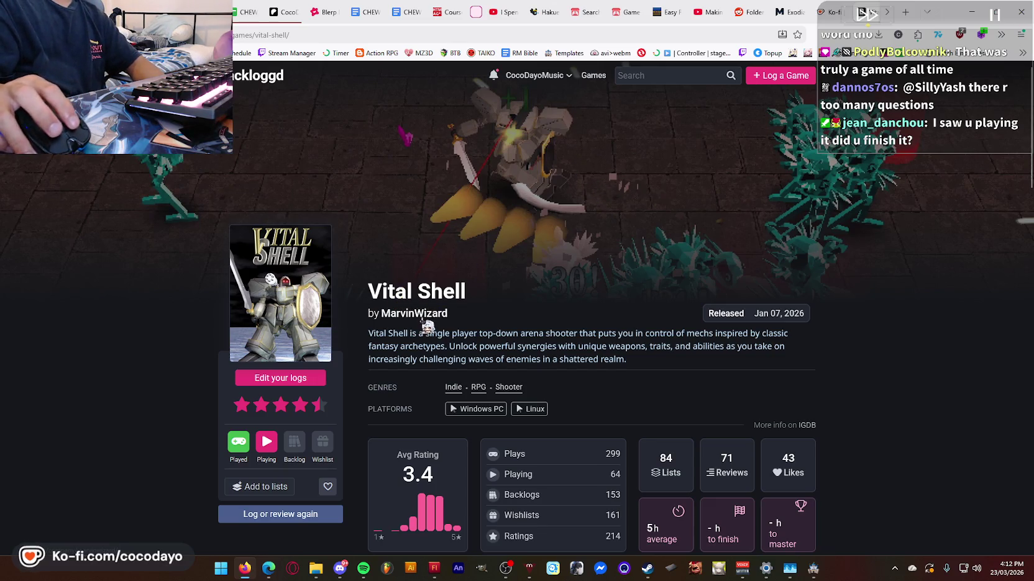
mouse_move(536, 75)
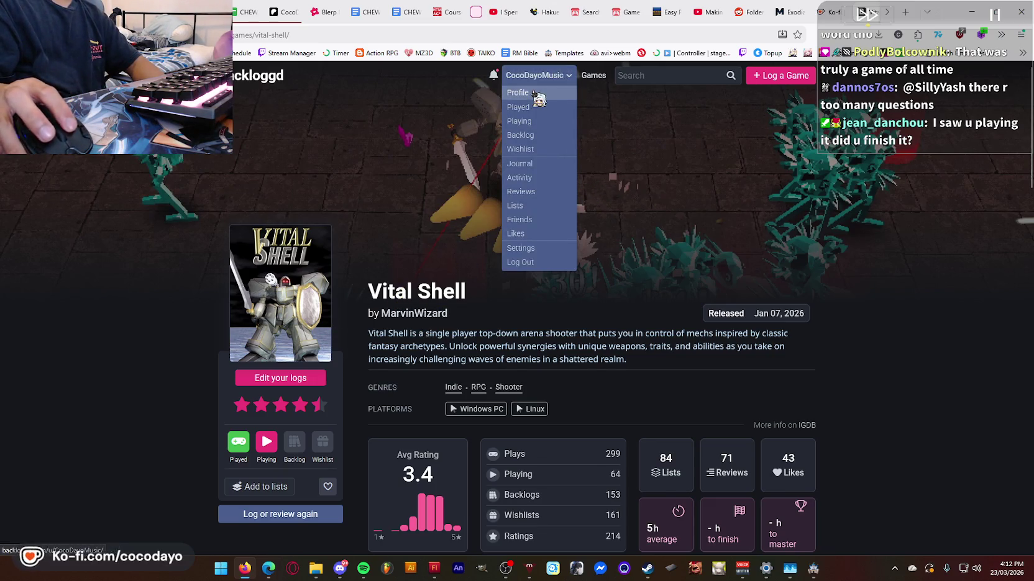
click(534, 94)
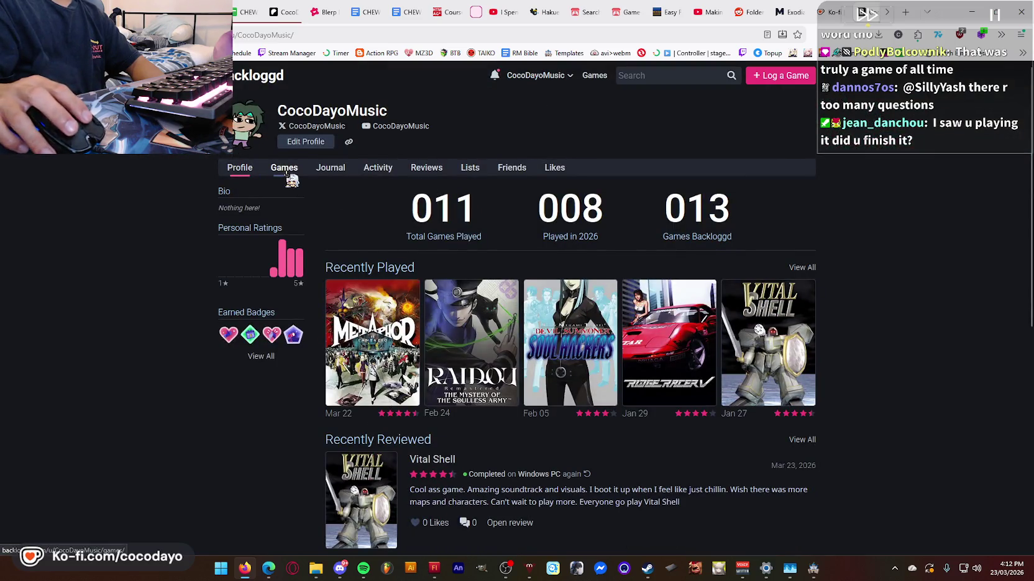
scroll(554, 329, down, 5)
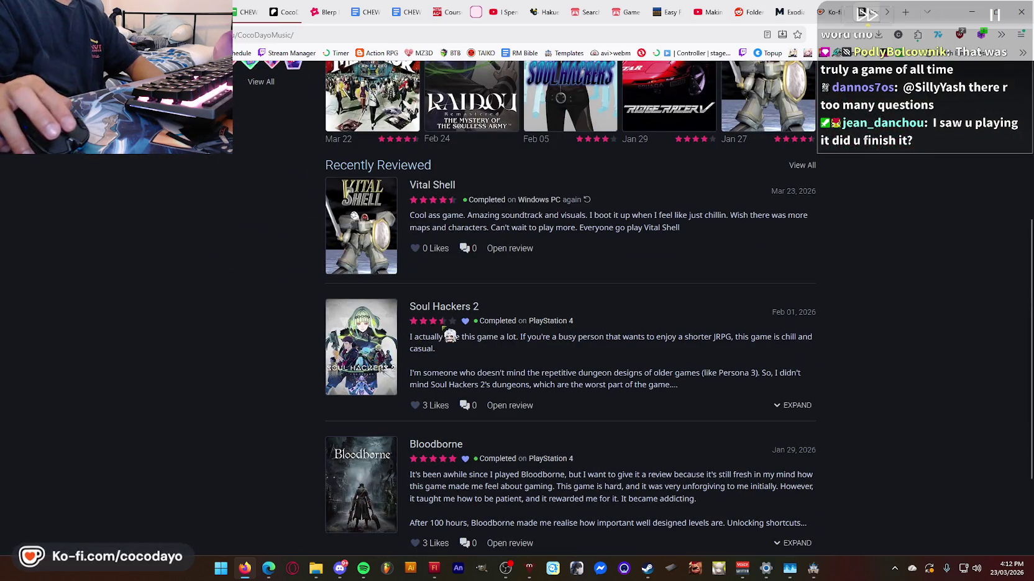
scroll(545, 295, down, 2)
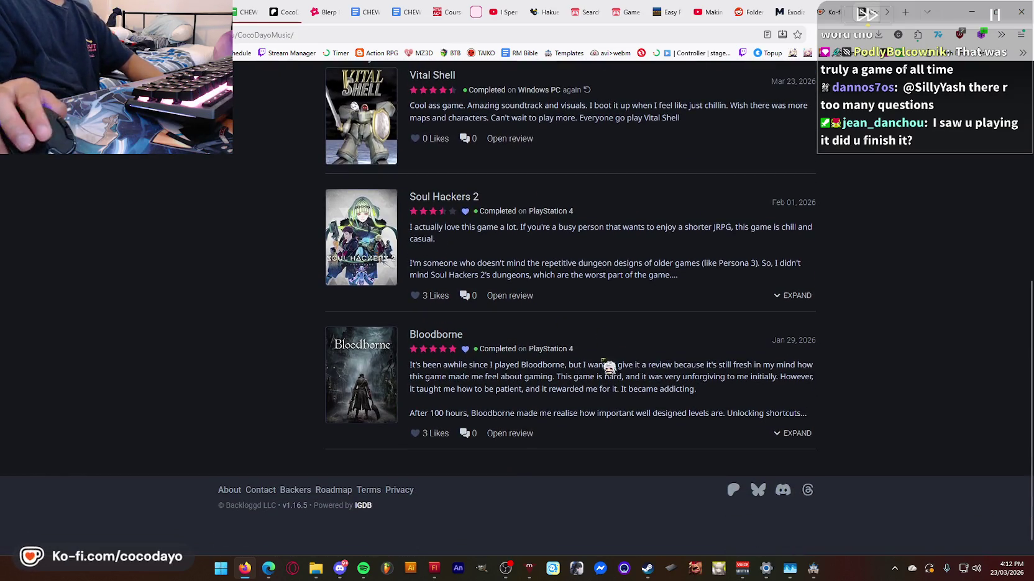
scroll(533, 391, up, 3)
scroll(467, 384, down, 3)
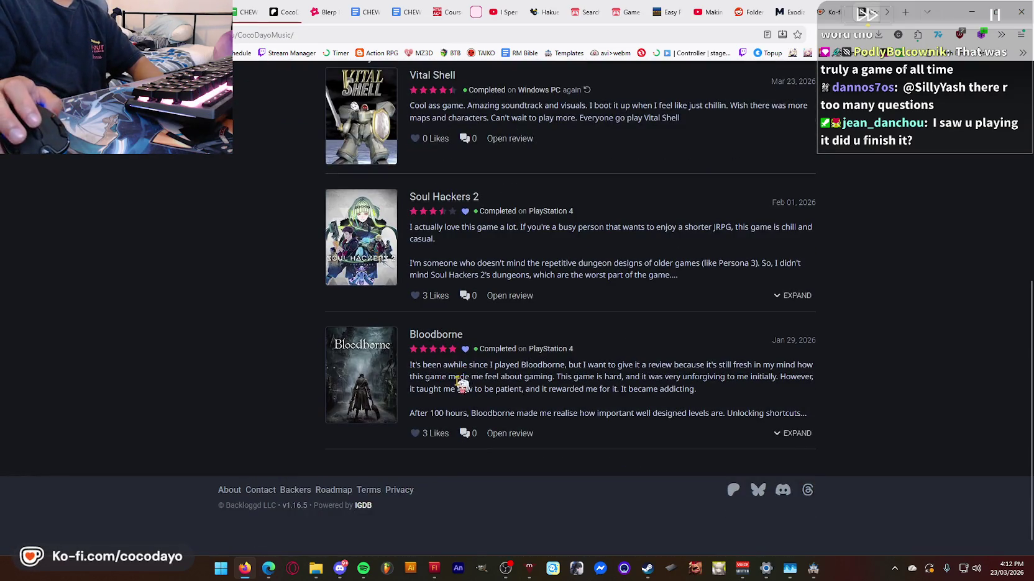
click(789, 435)
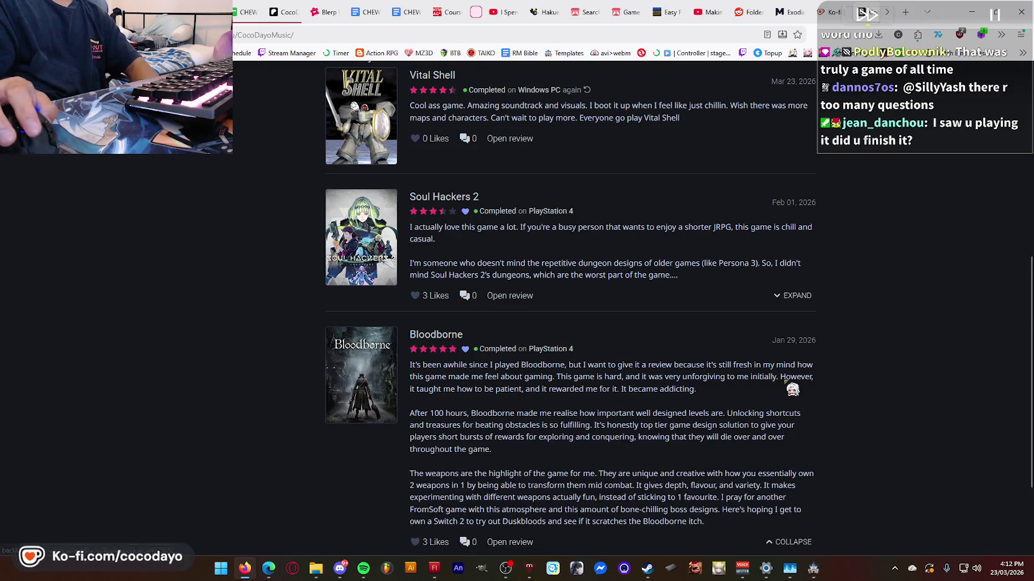
scroll(776, 410, down, 2)
scroll(732, 405, up, 9)
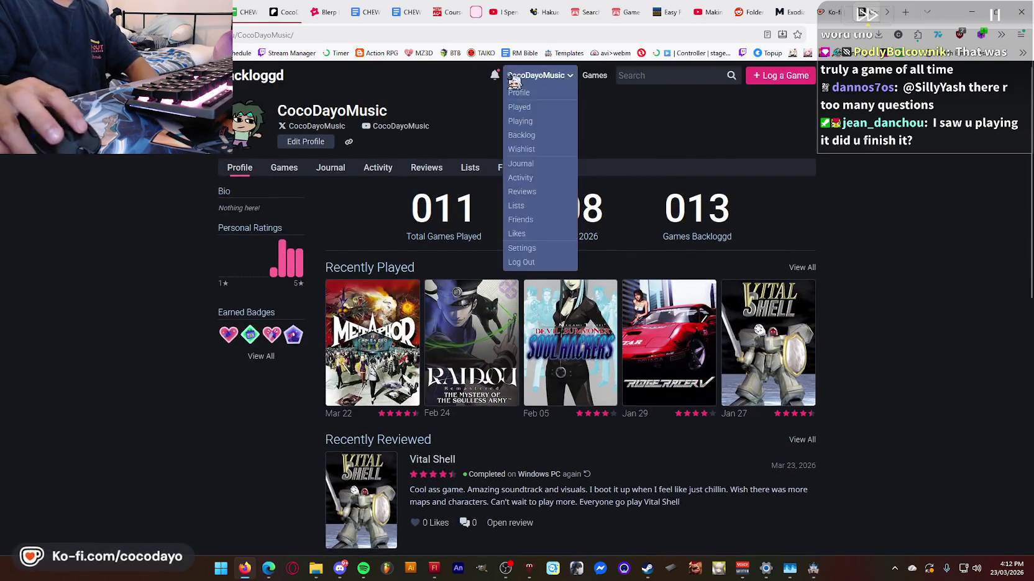
- From the notifications, open a new follower's profile and follow them back
click(494, 76)
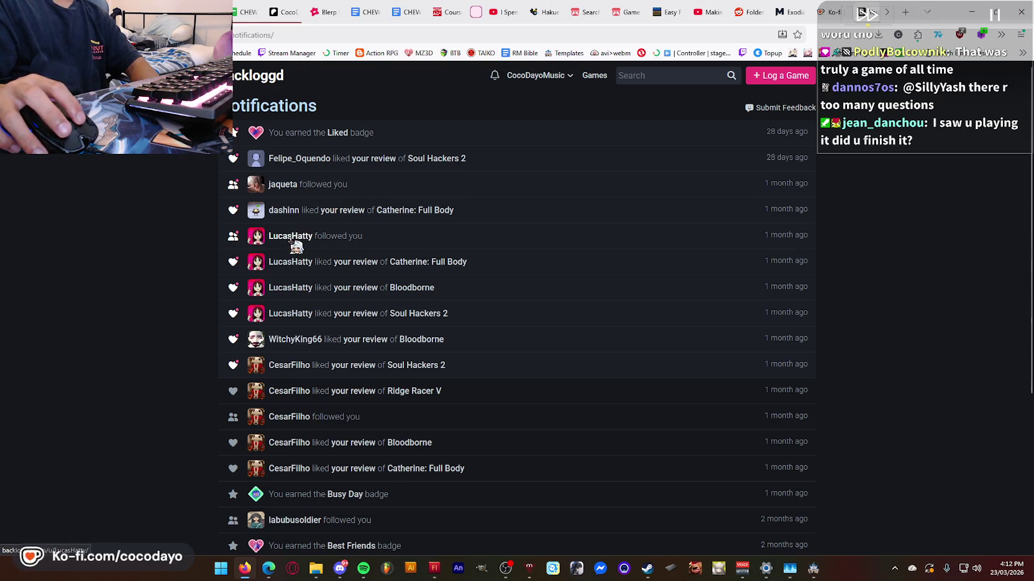
click(291, 237)
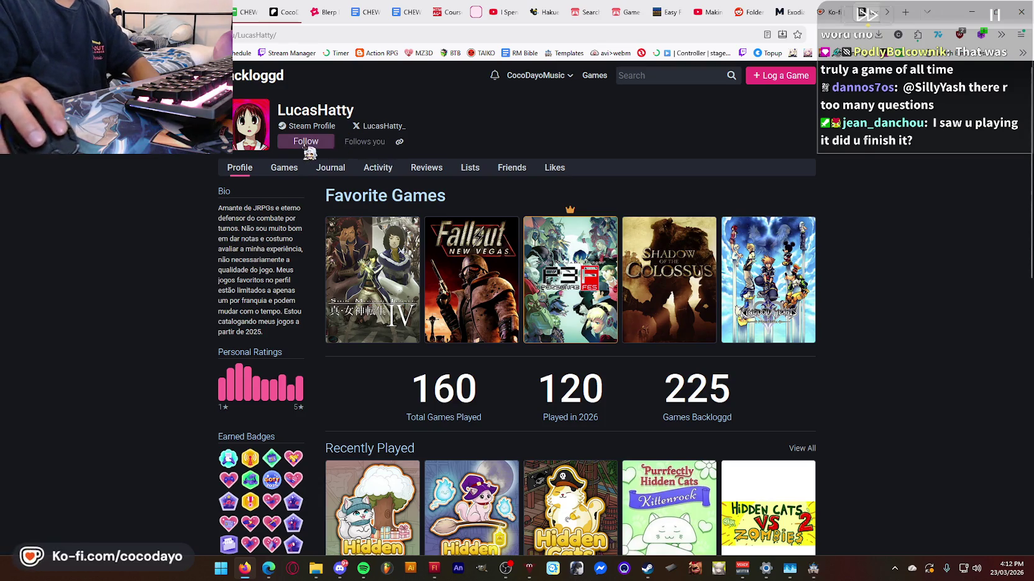
click(298, 142)
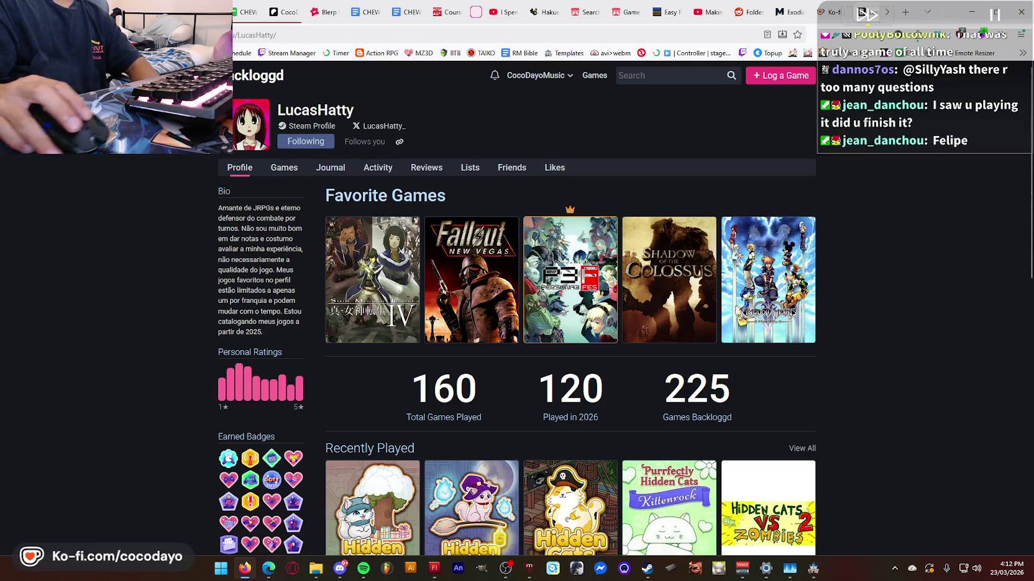
scroll(292, 322, down, 3)
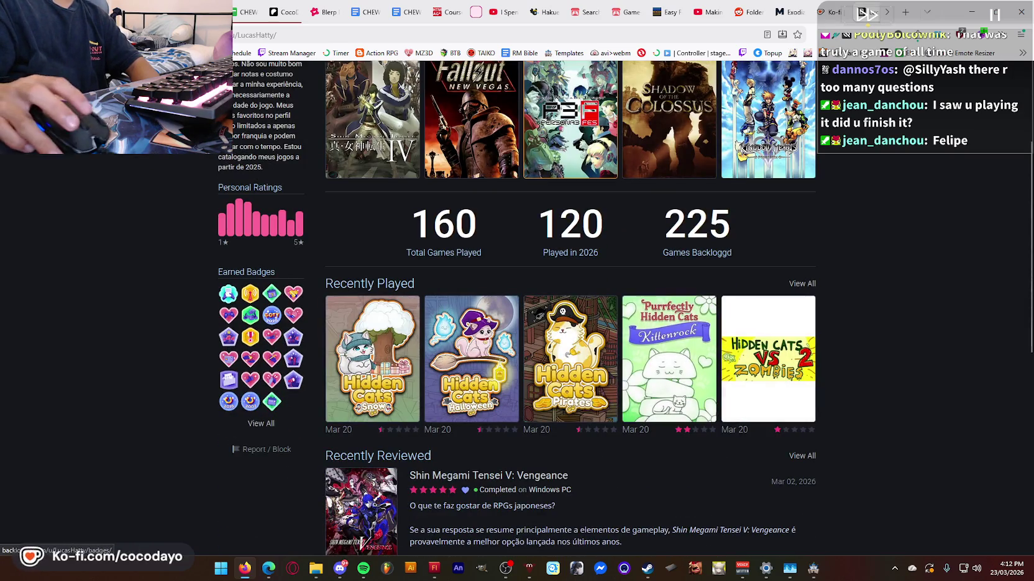
key(alt+Left)
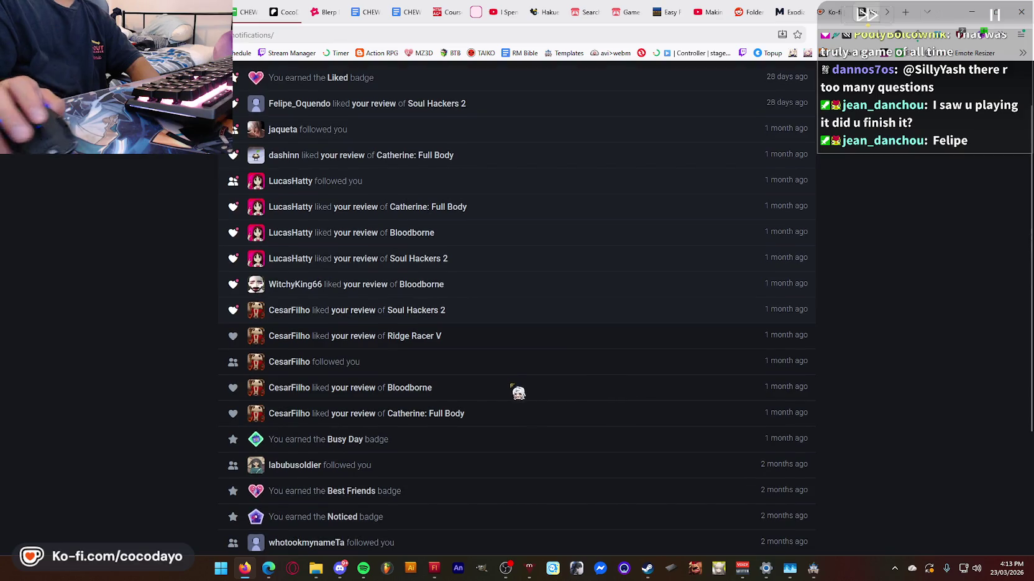
- Browse another follower's Playing games, then return to your own profile and bring up Steam
click(296, 467)
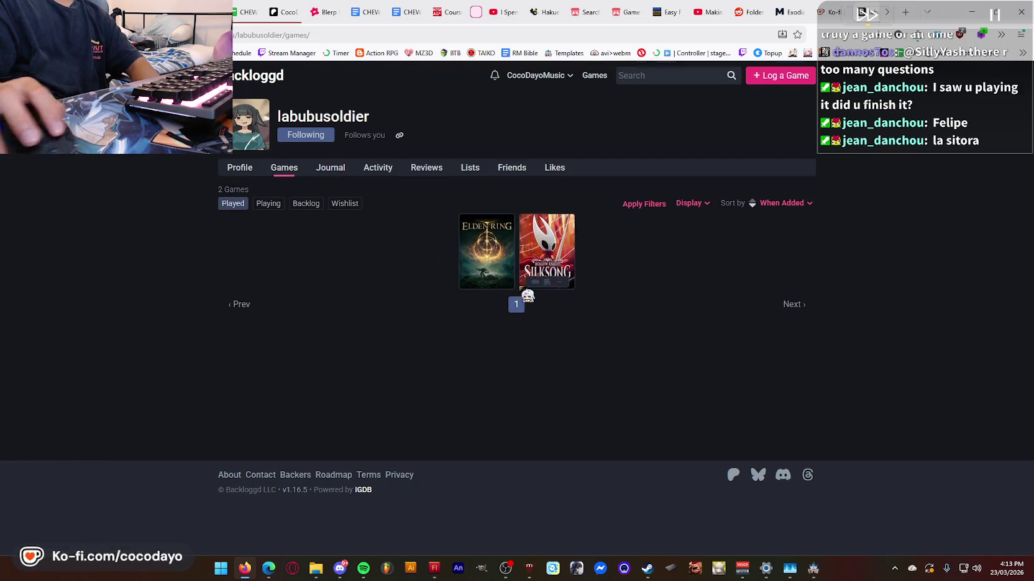
click(267, 204)
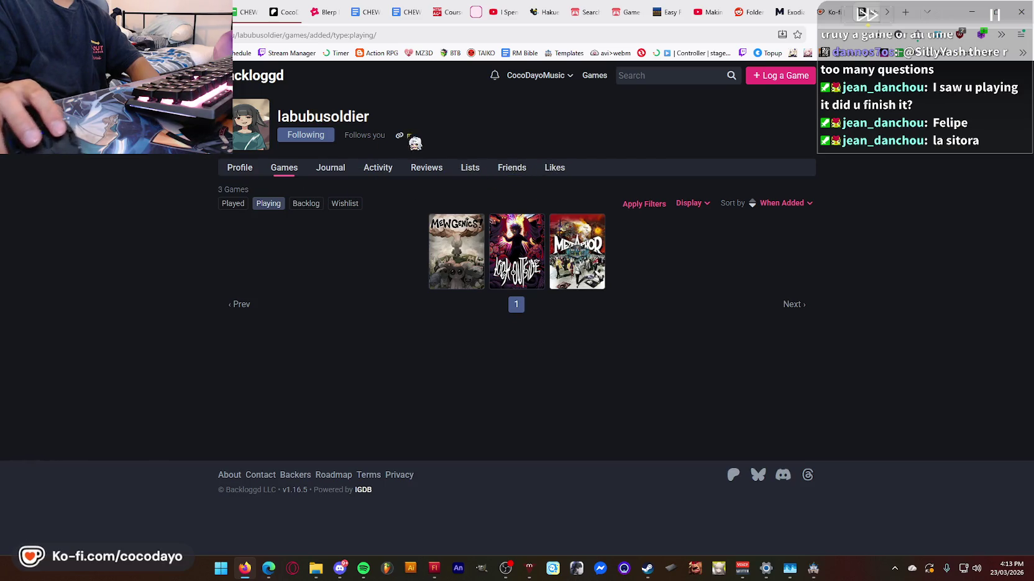
click(265, 79)
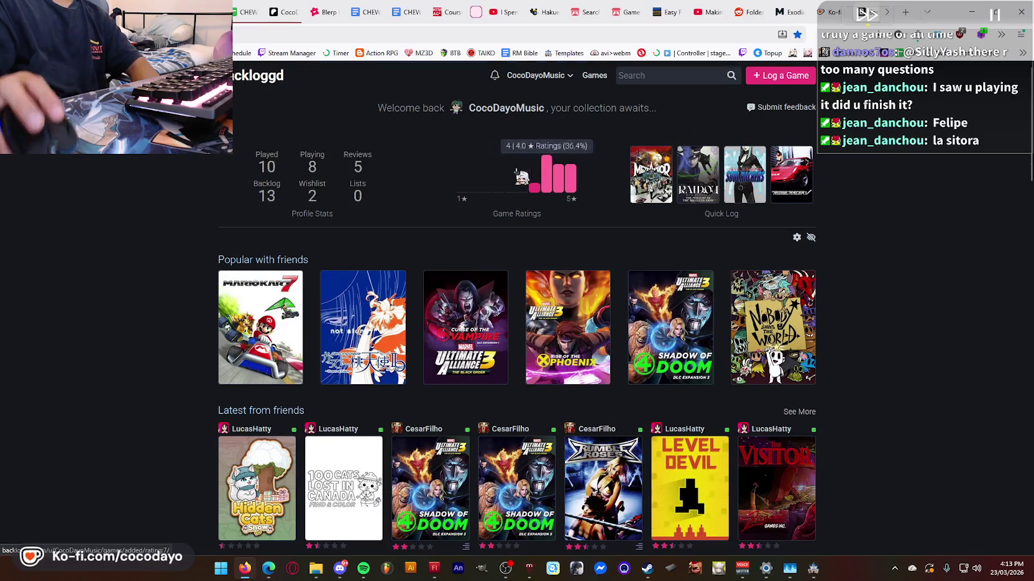
click(538, 75)
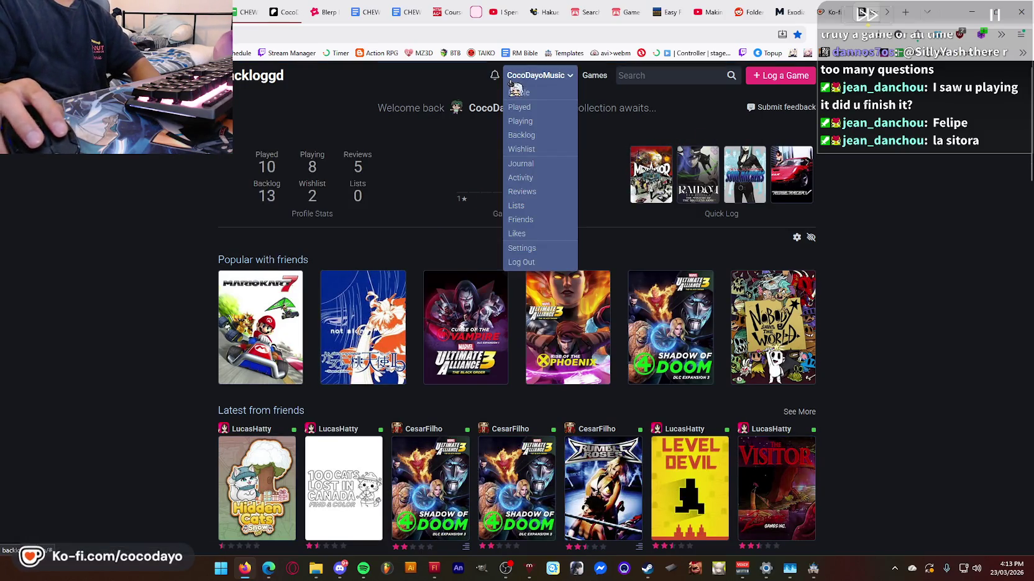
click(528, 95)
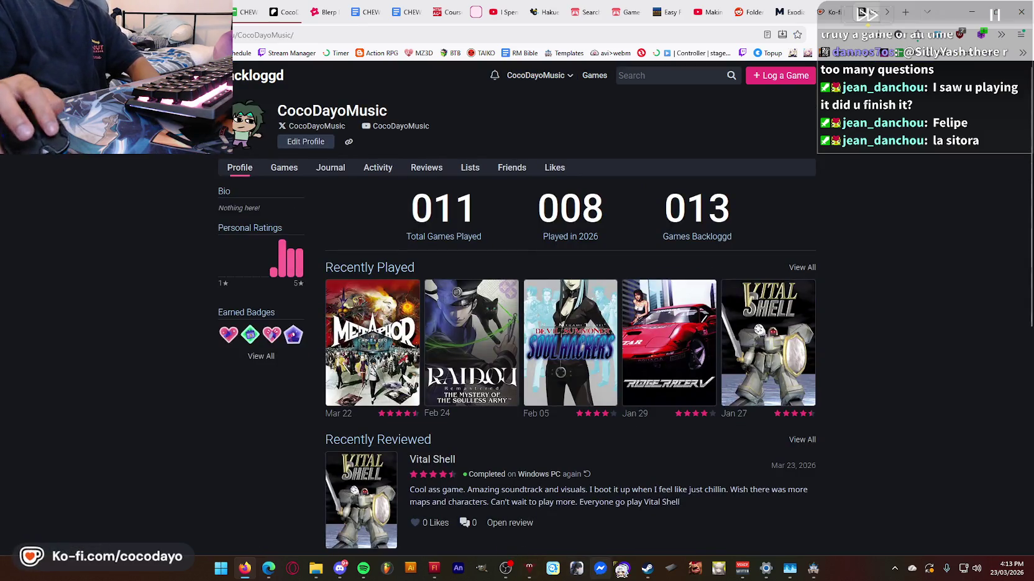
click(647, 569)
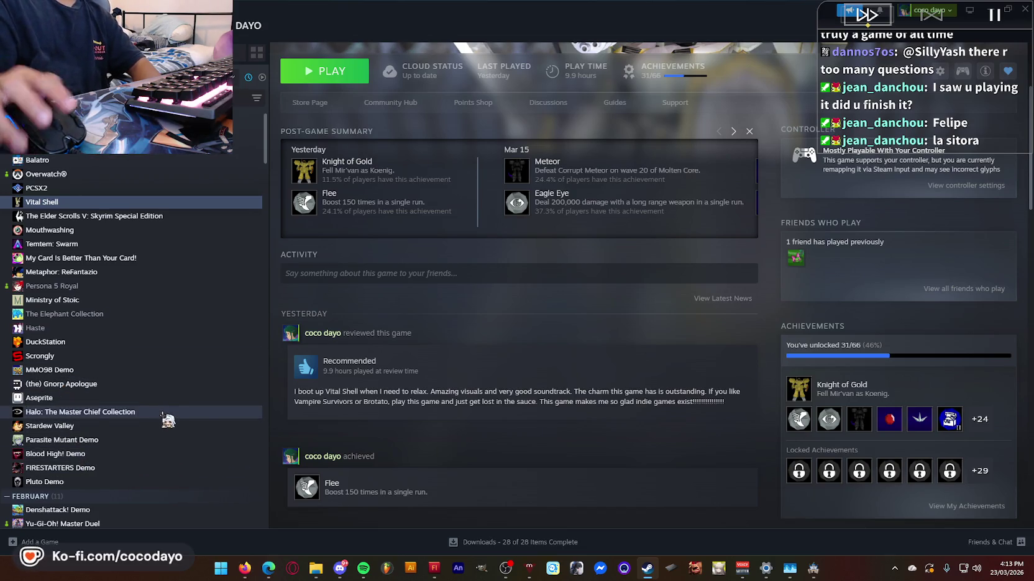
- Open Five Nights at Freddy's from the Steam library sidebar, then switch back to the browser
scroll(149, 404, down, 4)
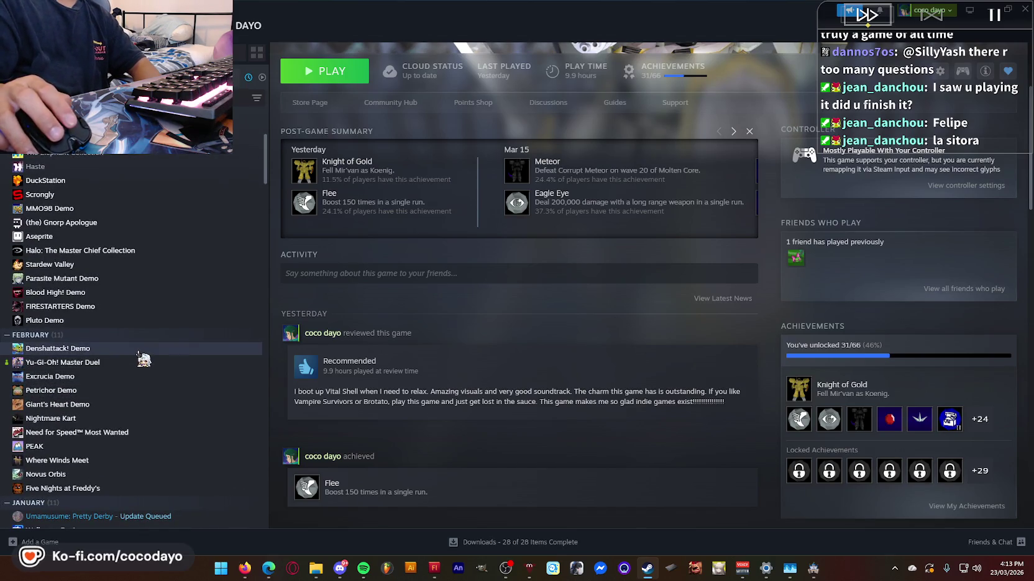
scroll(145, 364, down, 3)
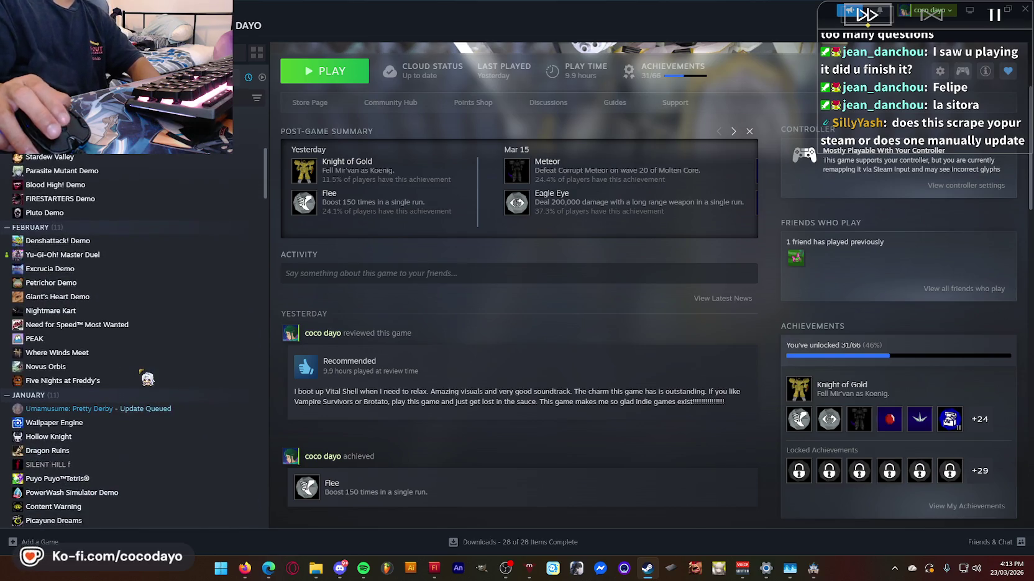
click(143, 381)
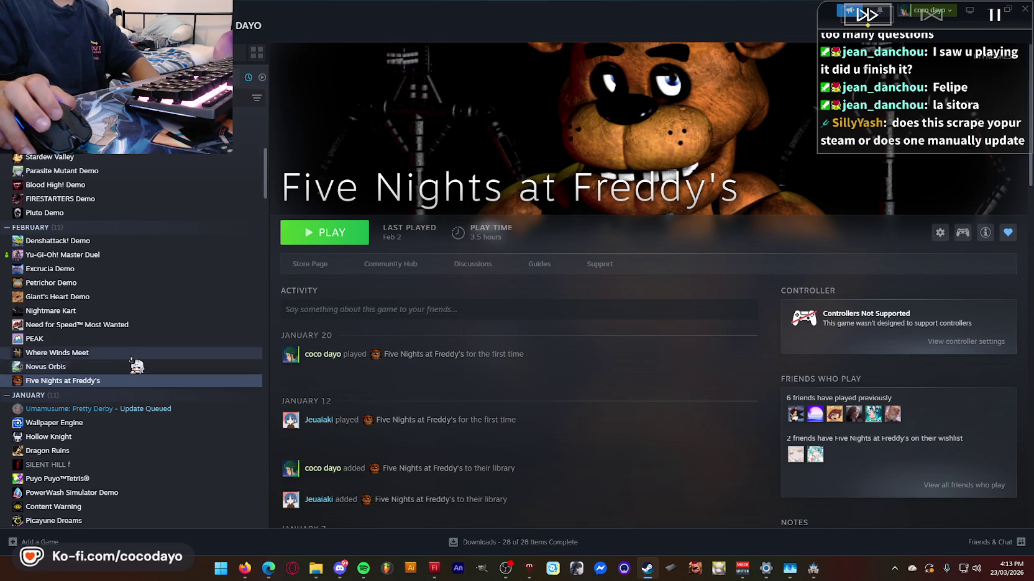
scroll(116, 374, up, 5)
click(998, 17)
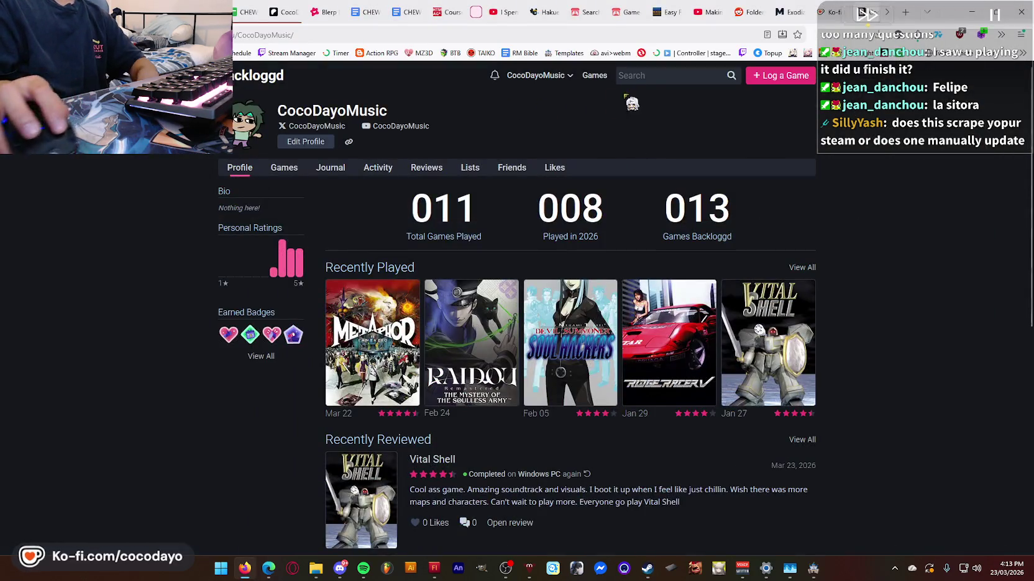
- Search Backloggd for 'most wanted', open the 2012 Need for Speed page, and check it in Steam
click(652, 75)
text(most wanted)
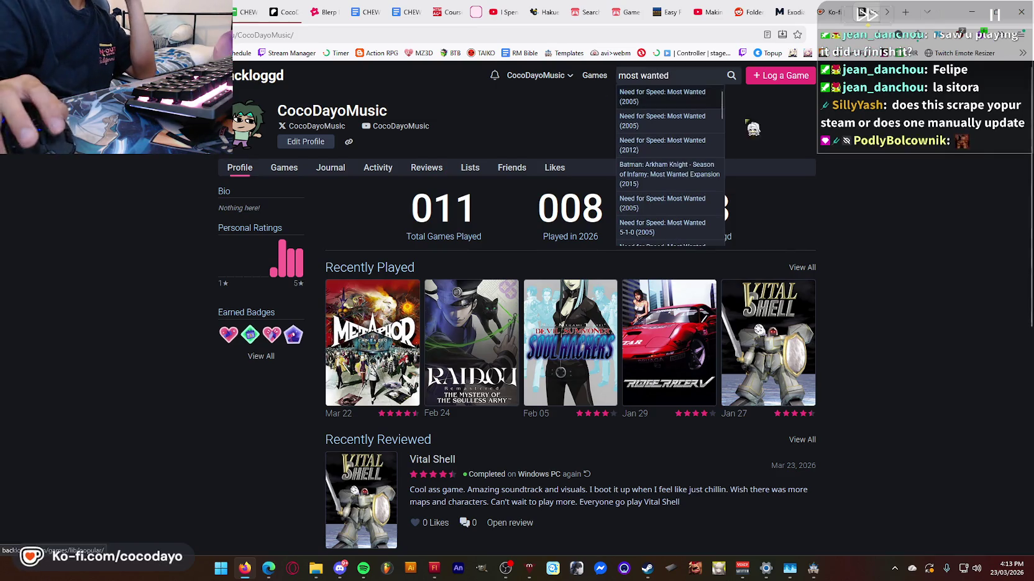
click(691, 146)
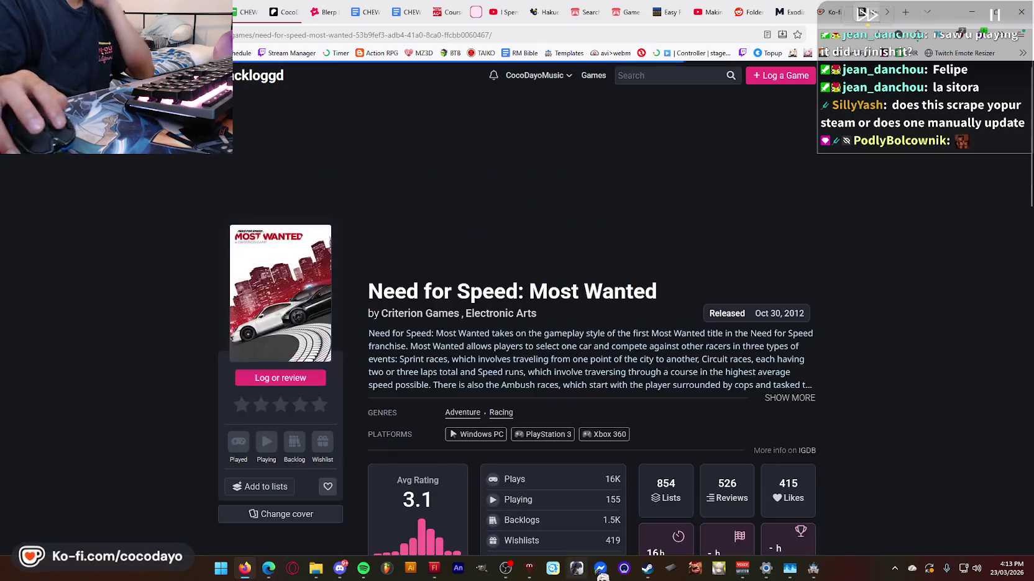
click(646, 567)
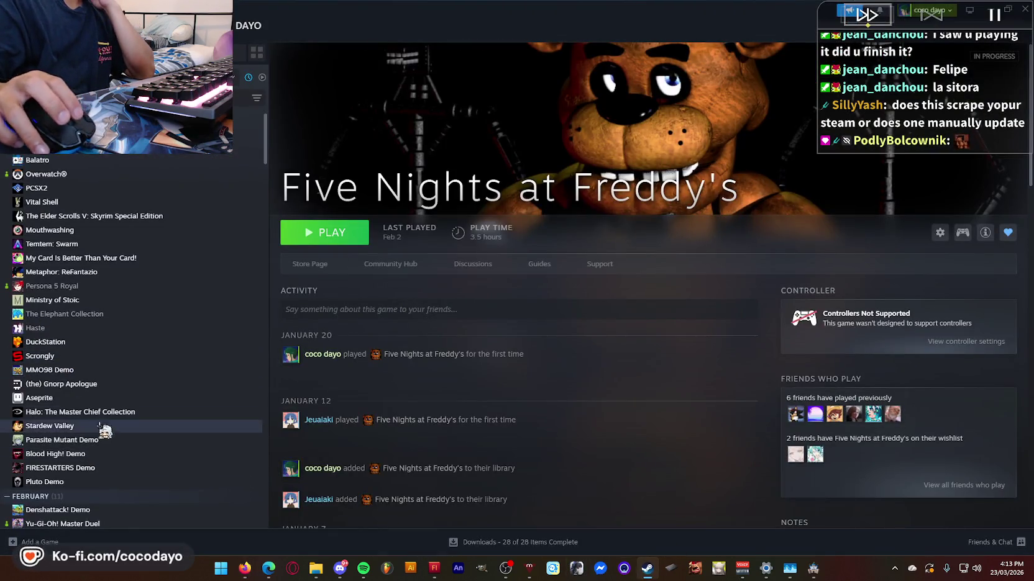
scroll(128, 313, down, 4)
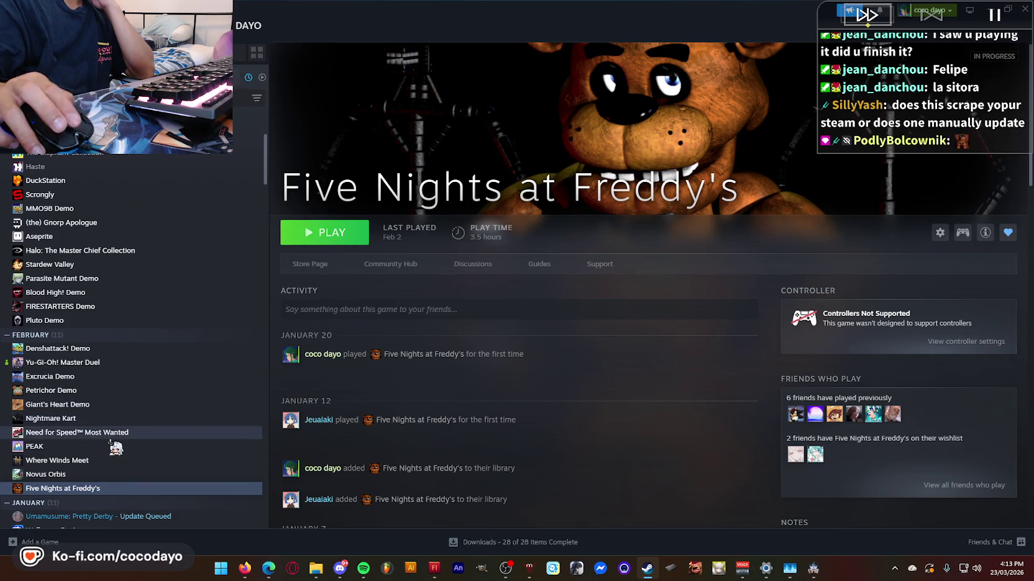
click(118, 433)
key(alt+Tab)
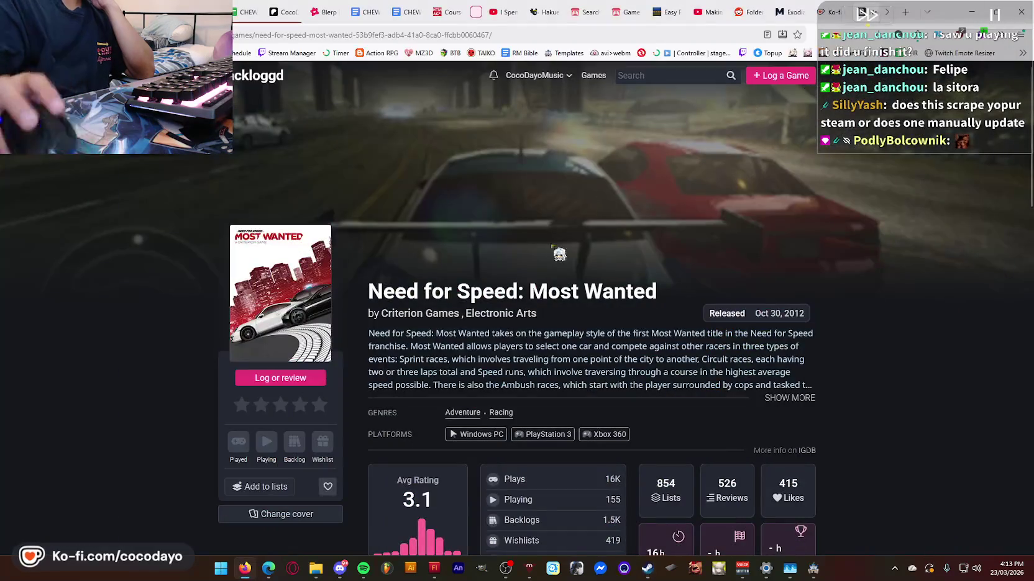
- Mark Need for Speed: Most Wanted as Playing and log it on Windows PC
scroll(374, 401, down, 3)
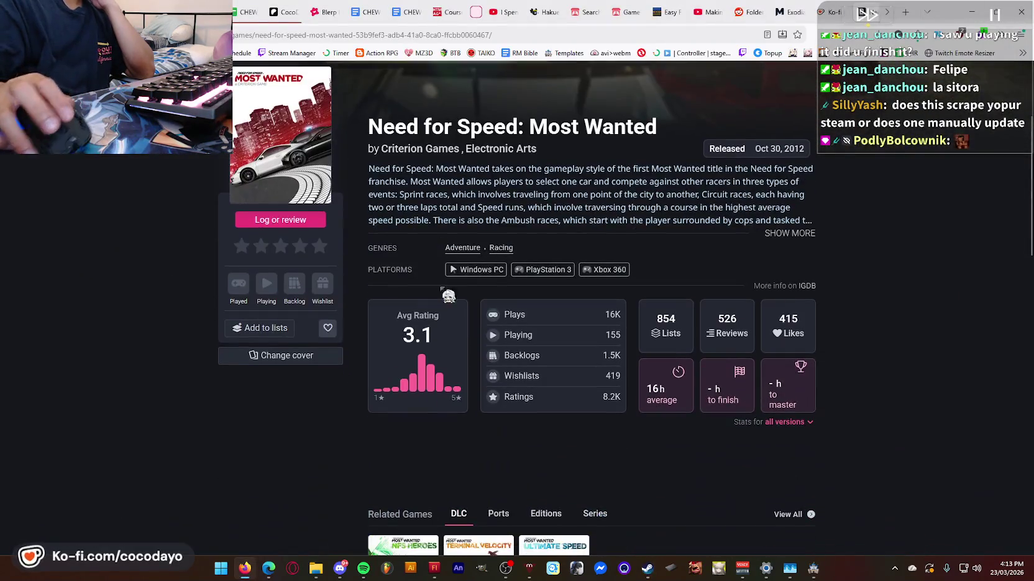
click(266, 283)
click(280, 219)
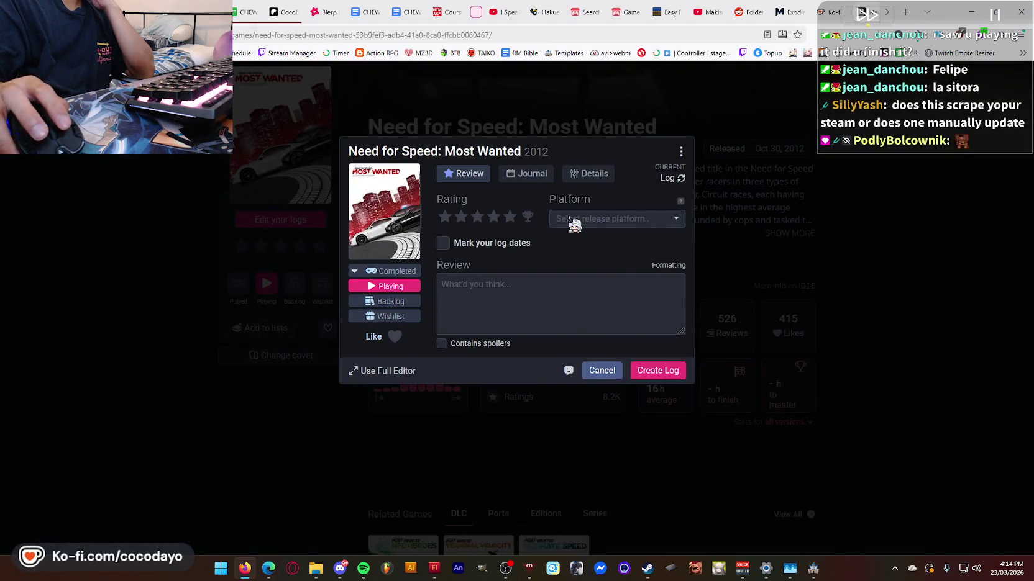
click(621, 223)
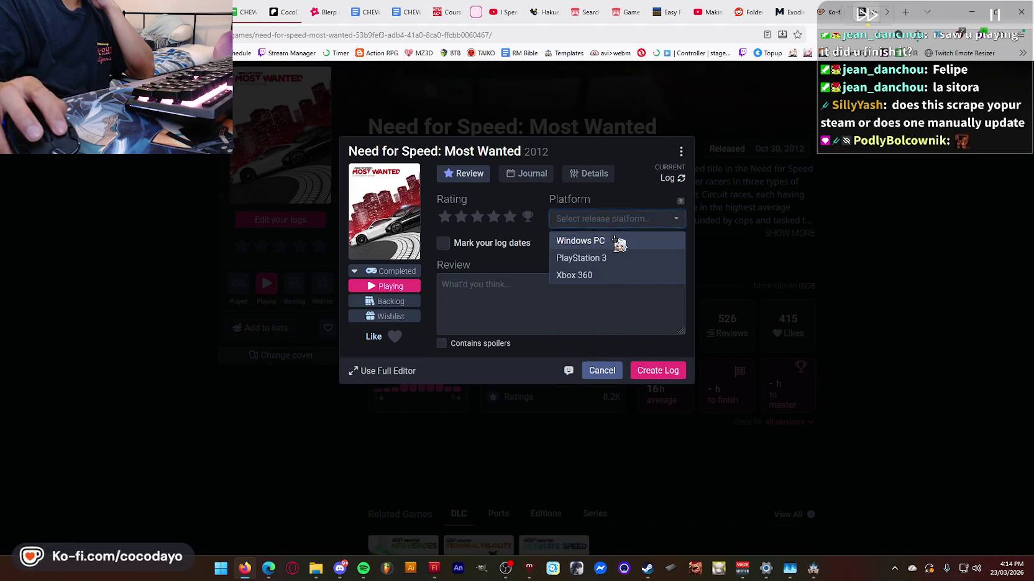
click(619, 240)
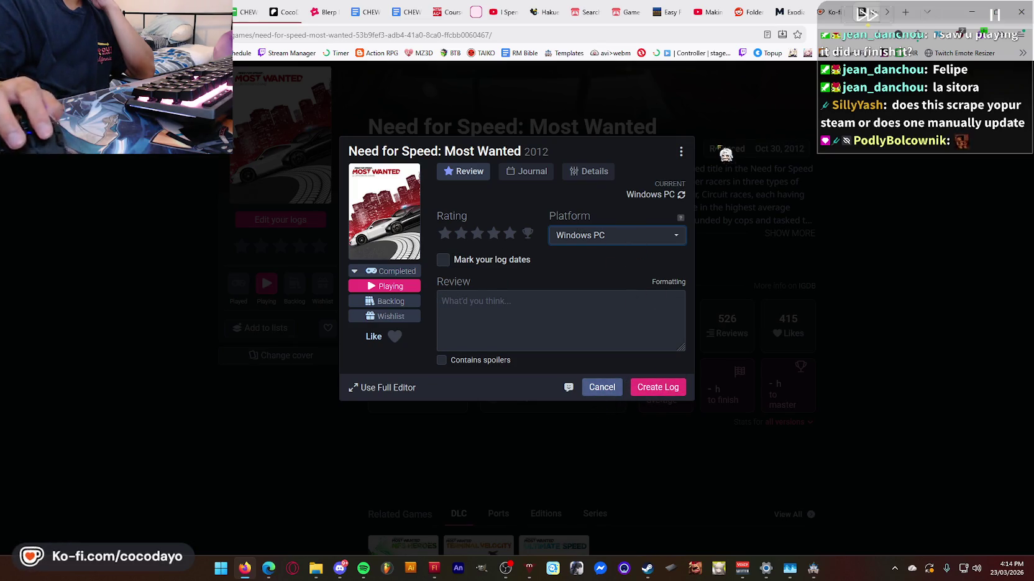
click(723, 329)
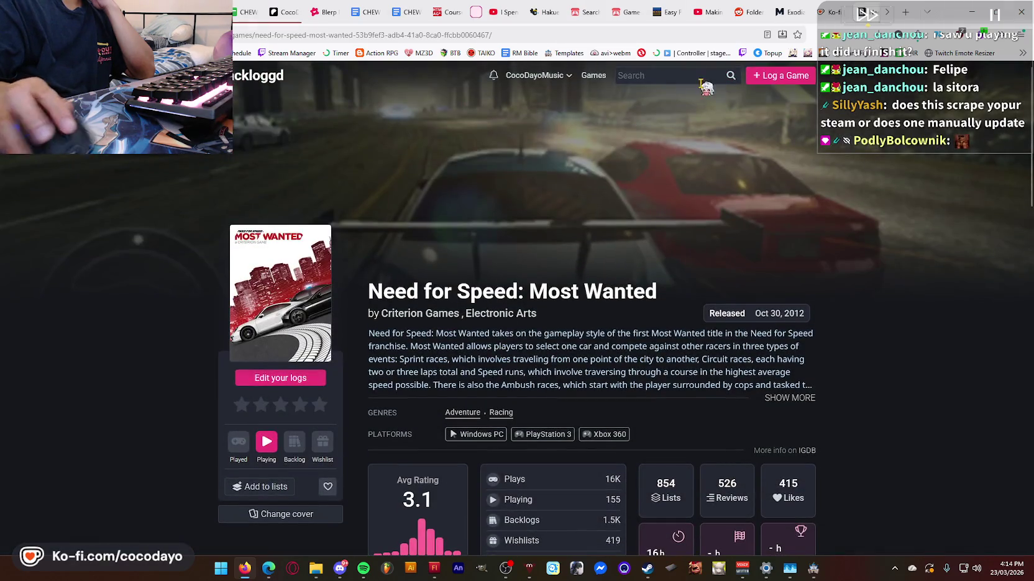
- Check the profile's Playing, Wishlist and Backlog filters, confirming 14 backlogged games
click(562, 77)
click(550, 93)
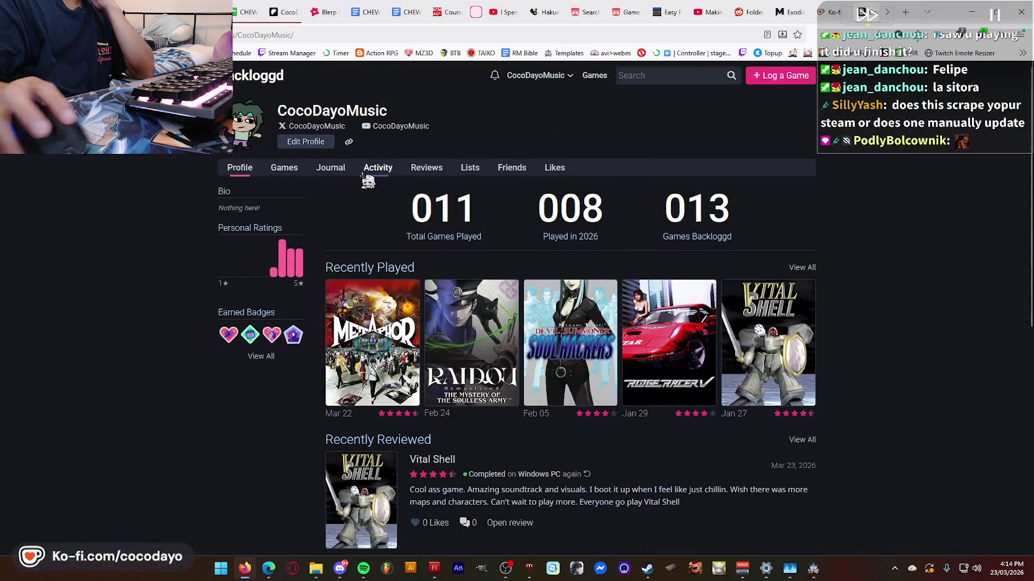
click(294, 174)
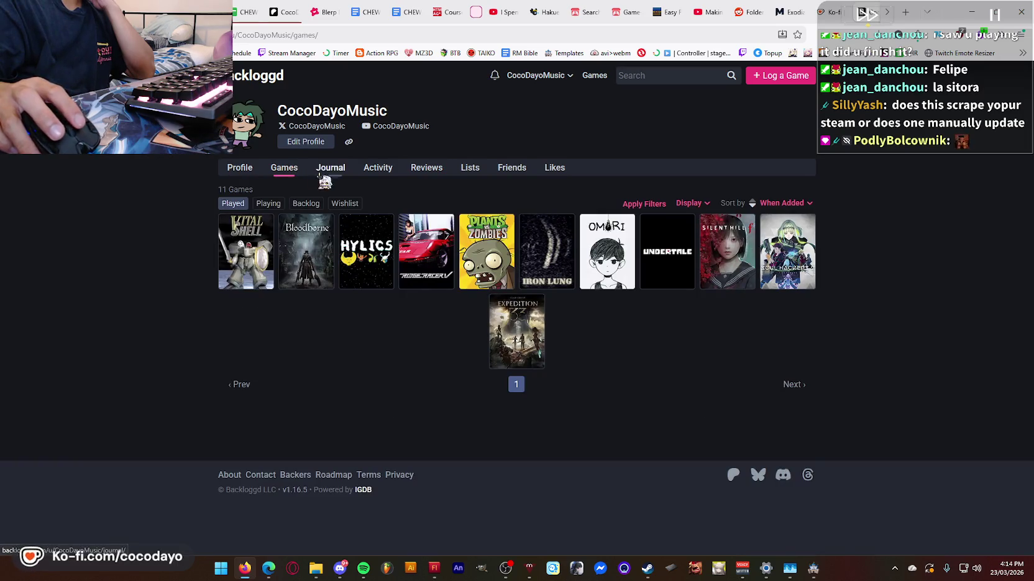
click(269, 204)
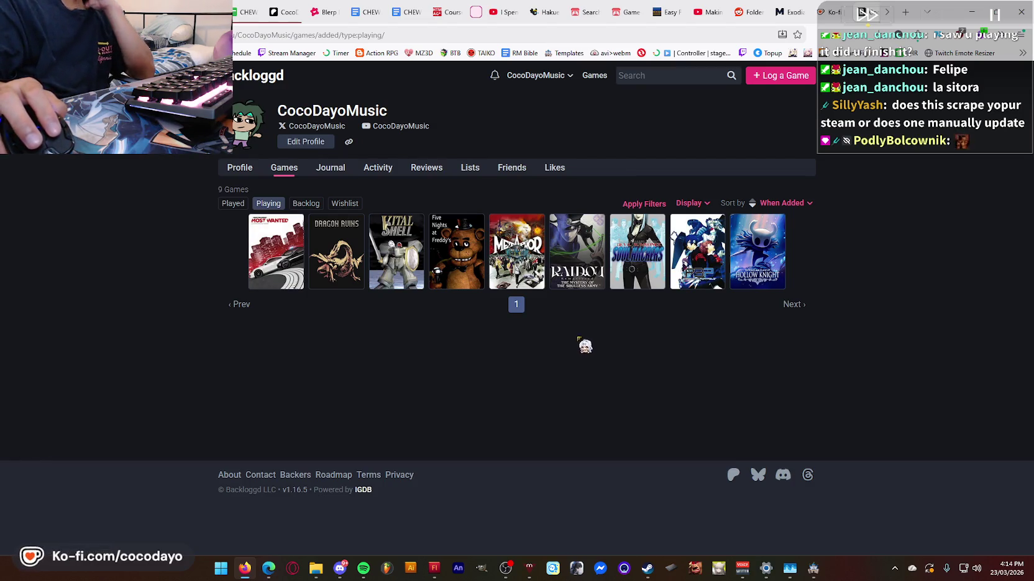
click(345, 203)
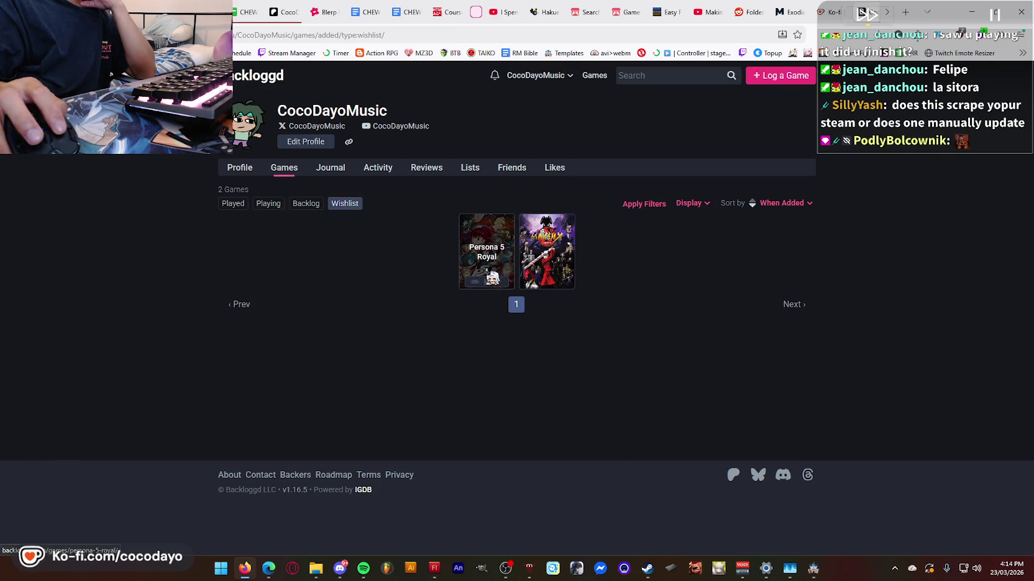
click(498, 282)
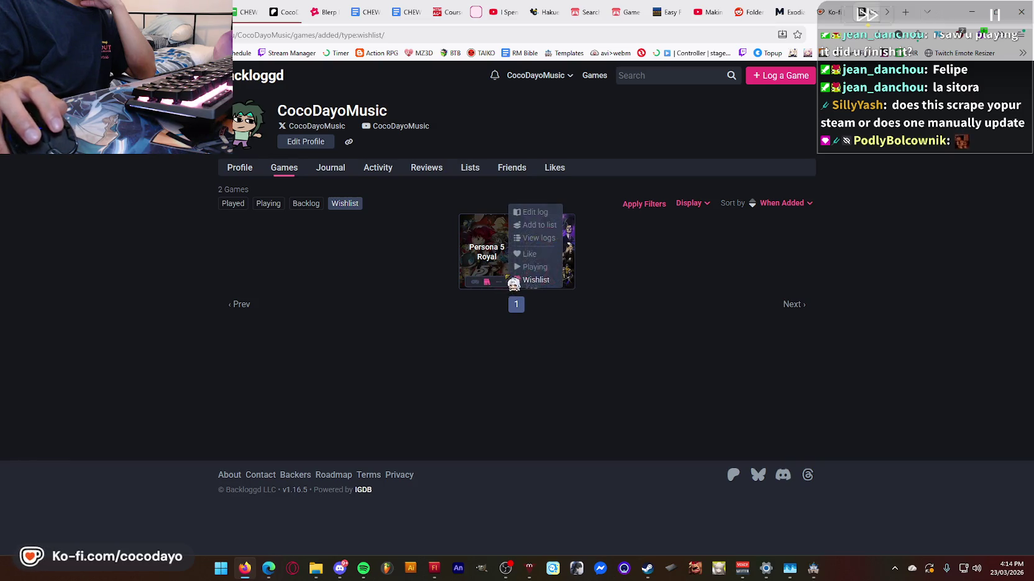
click(305, 204)
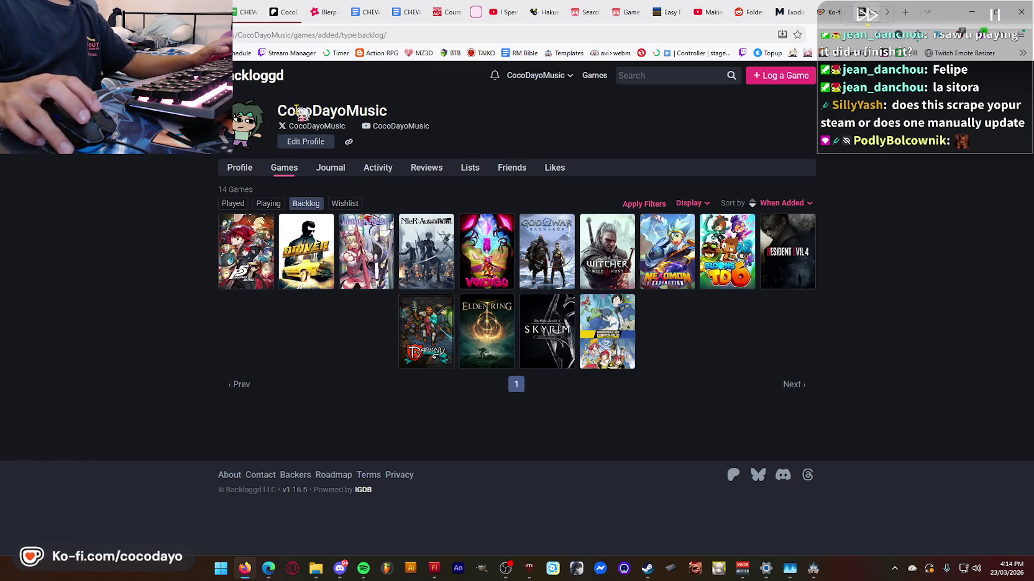
click(240, 168)
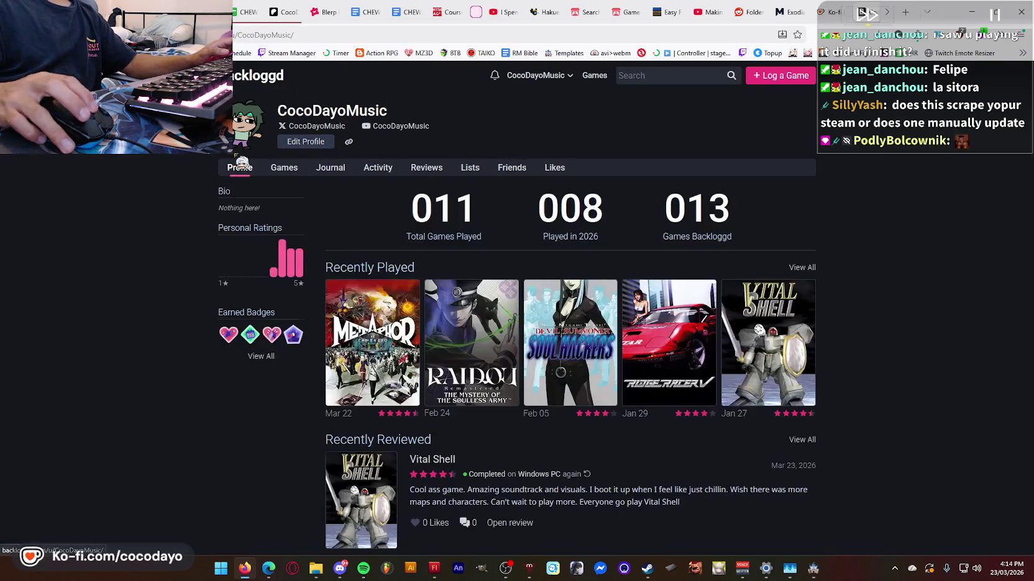
- Copy the Backloggd profile URL and post it in the stream chat
click(276, 35)
key(ctrl+c)
key(alt+Tab)
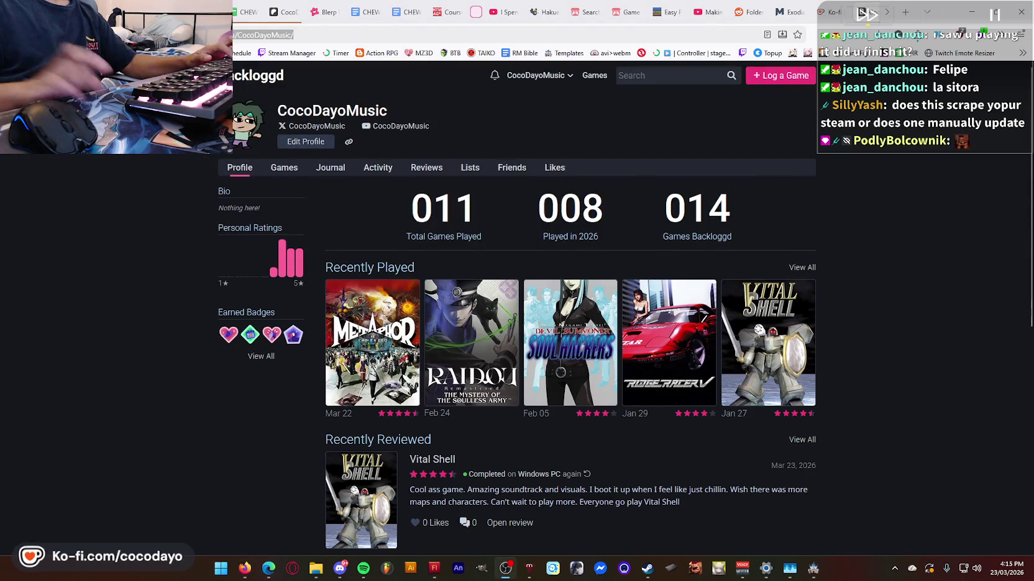
key(ctrl+v)
key(Return)
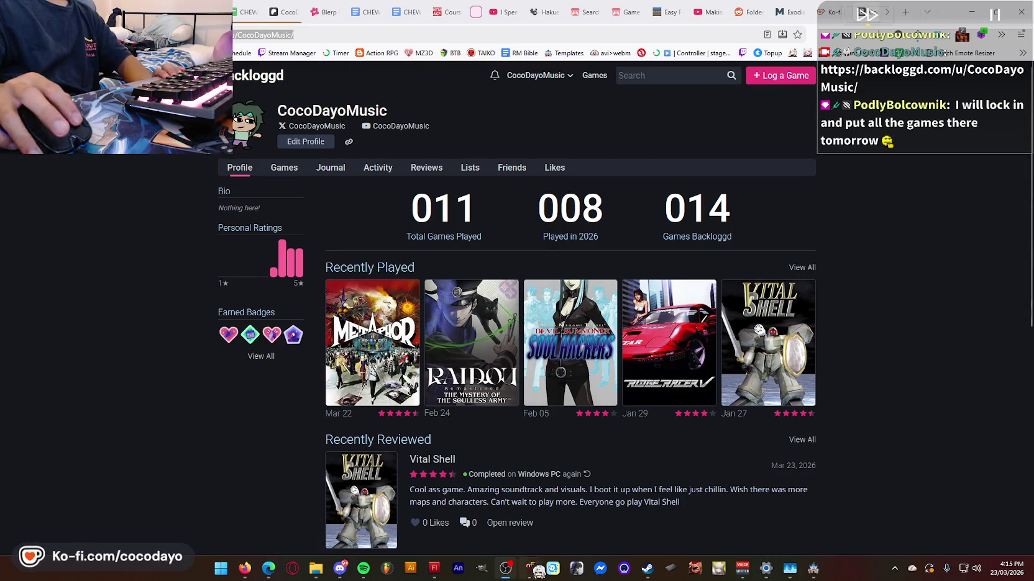
- Rewind the Flash animation timeline to frame 2, then return to the Backloggd profile
click(442, 570)
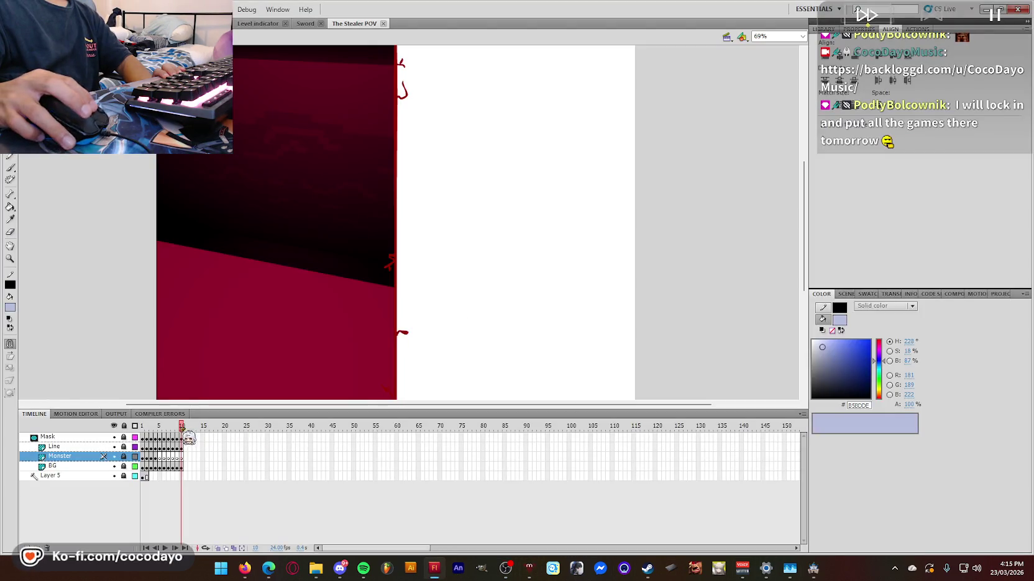
mouse_move(181, 427)
mouse_down()
mouse_move(155, 439)
mouse_move(271, 454)
mouse_up()
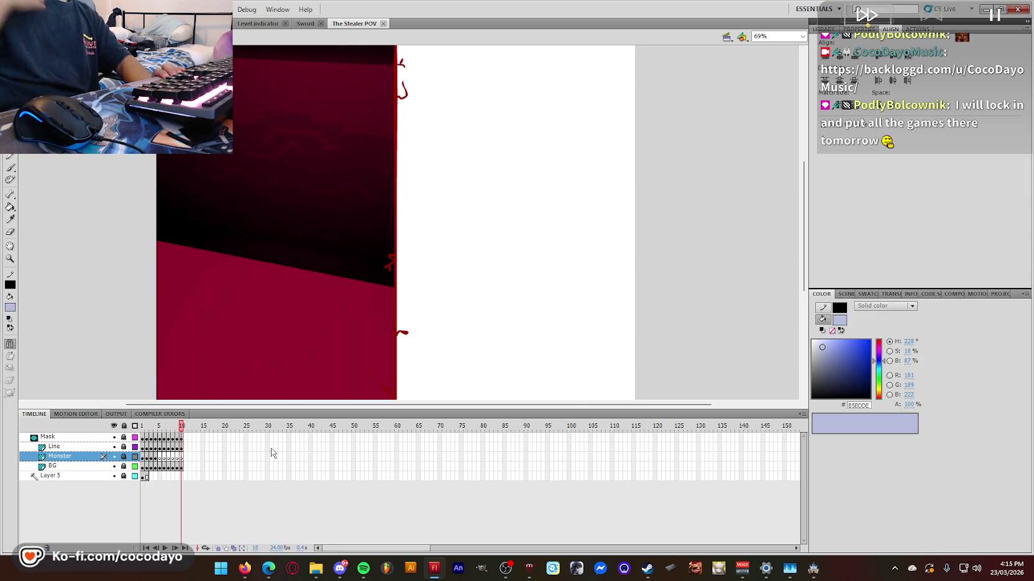
key(alt+Tab)
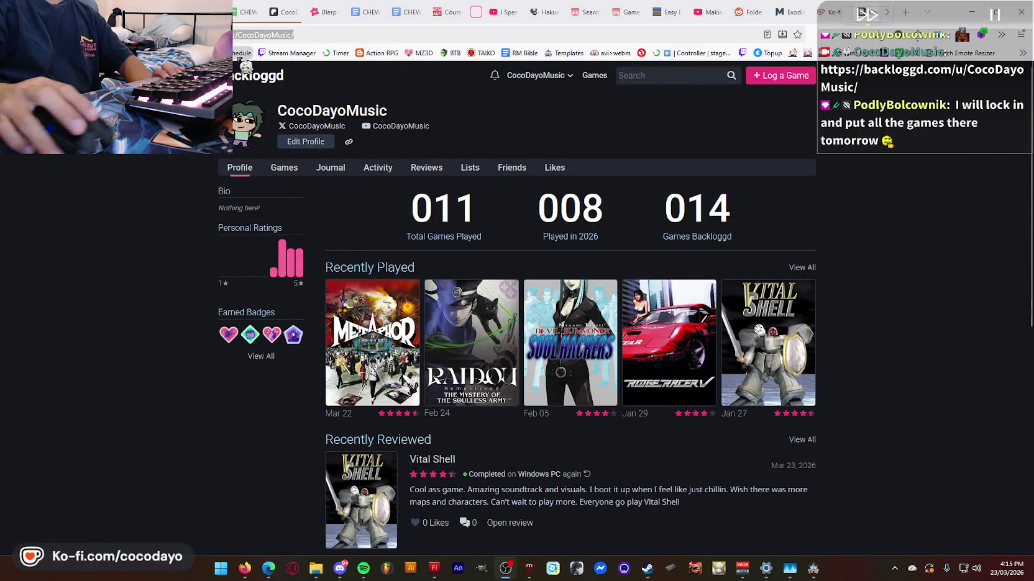
scroll(505, 197, down, 5)
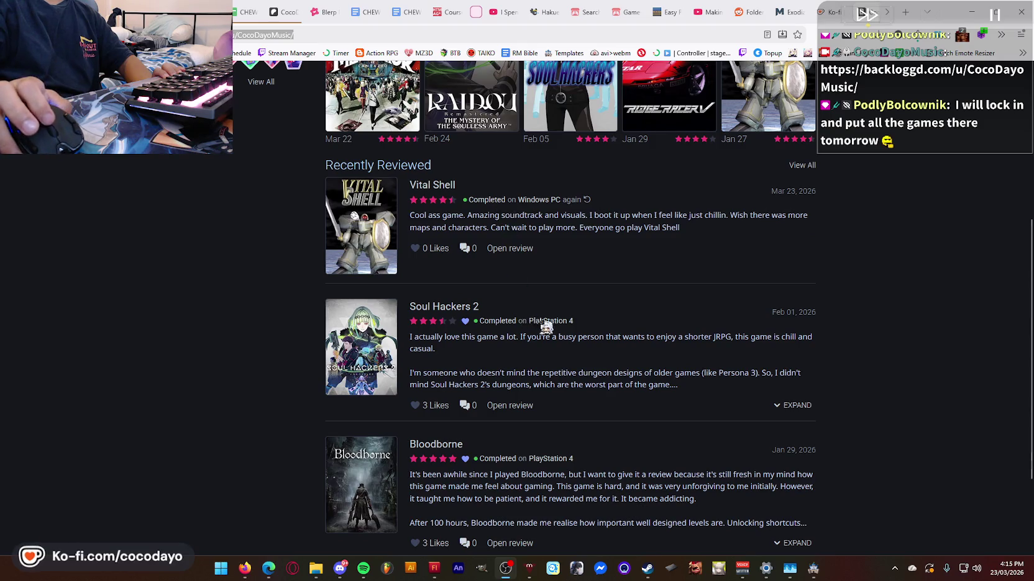
scroll(546, 325, up, 5)
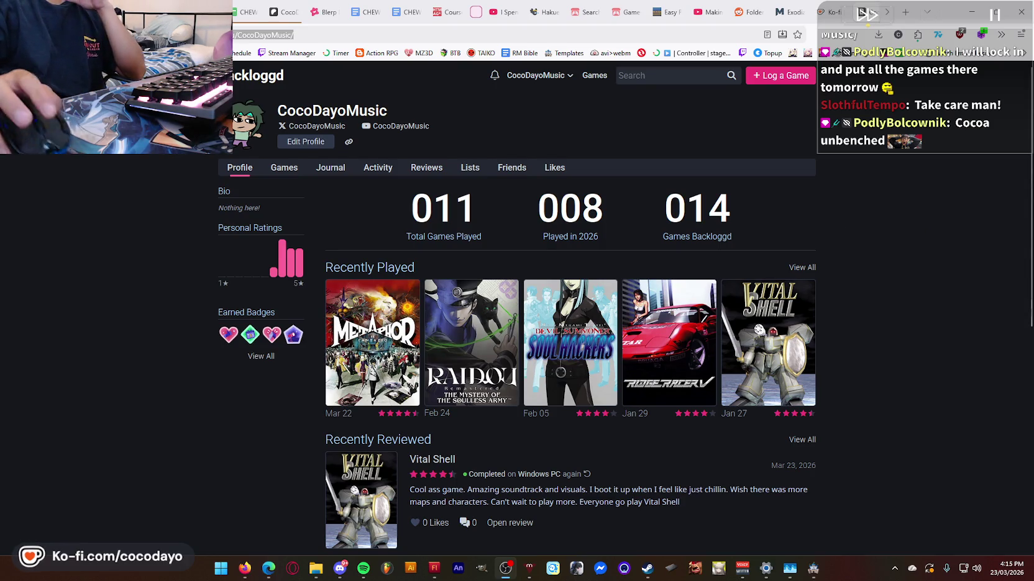
scroll(809, 13, down, 1)
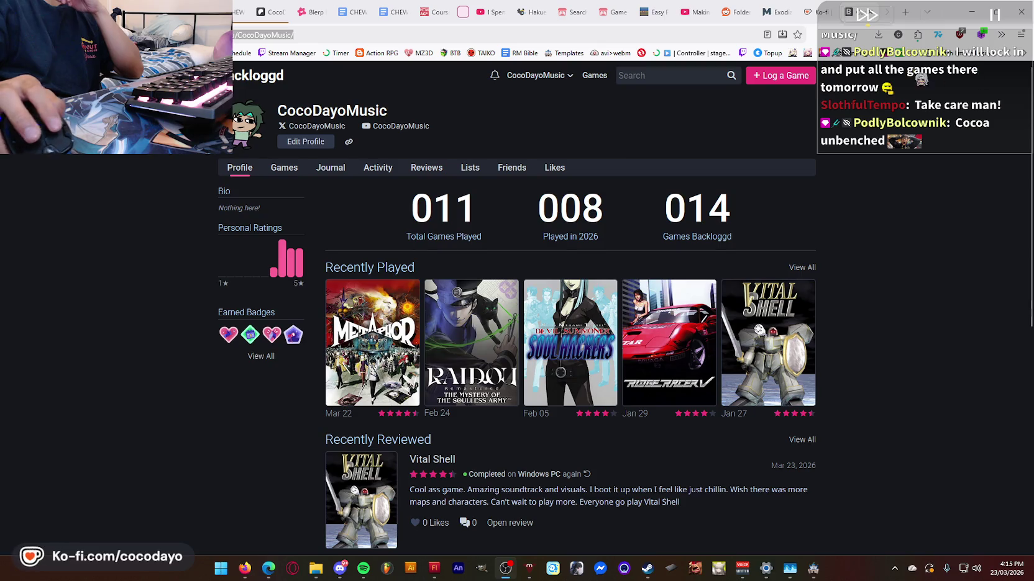
- Close the Master Duel deck tab, then reopen the accidentally closed Ko-fi supporter page
click(784, 12)
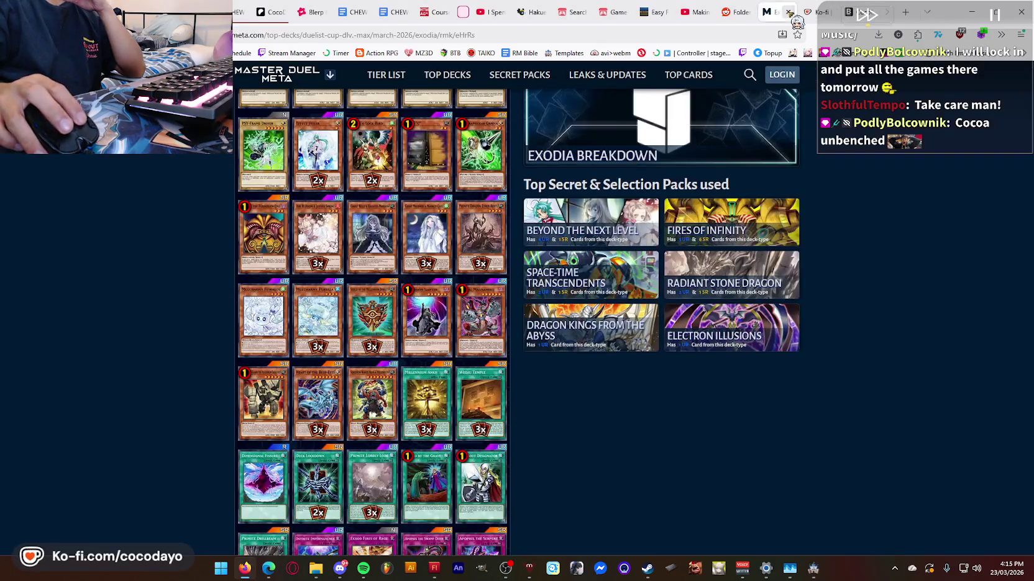
click(789, 12)
click(789, 12)
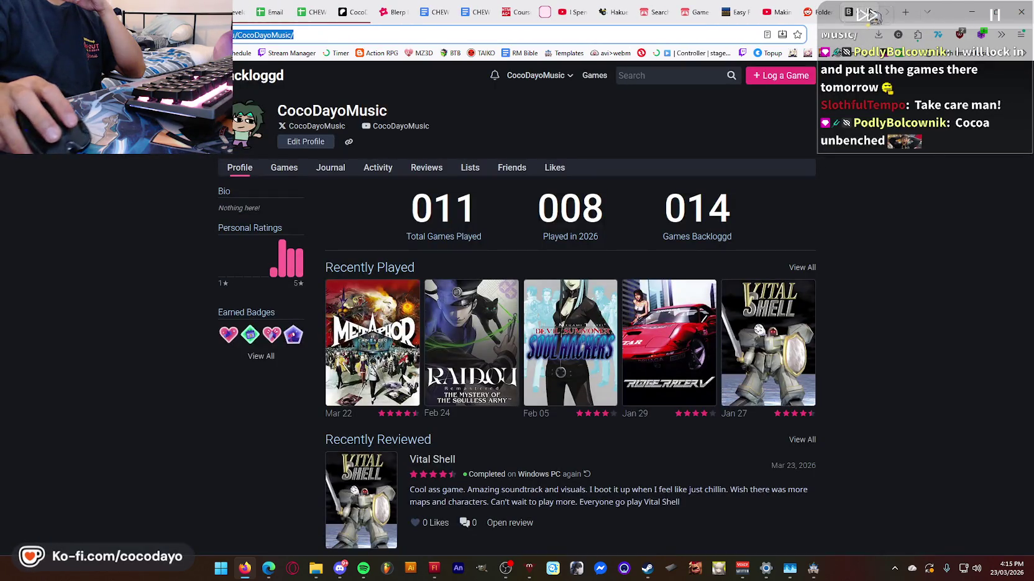
right_click(848, 13)
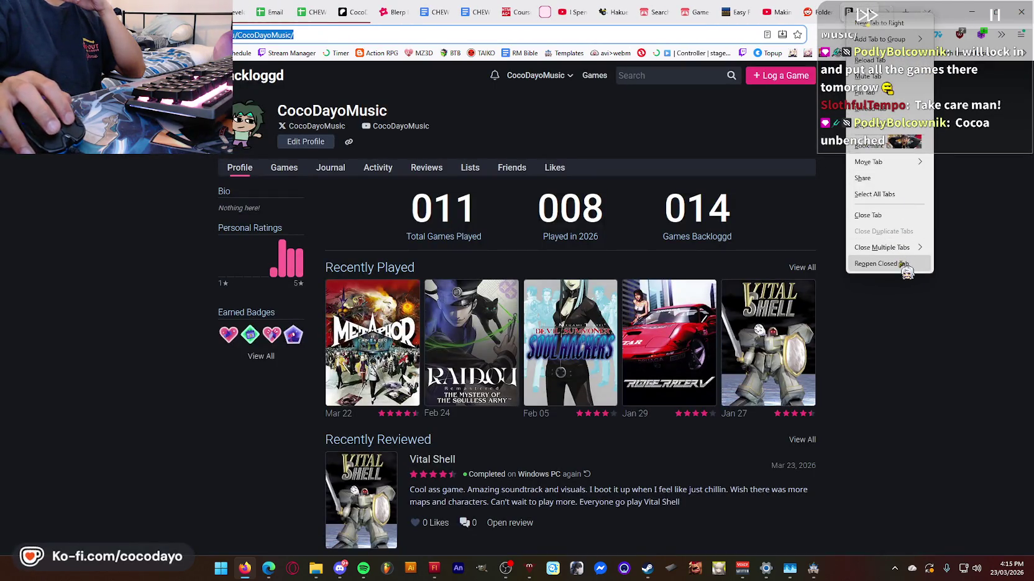
click(882, 264)
- Post the public reply 'thank you i will give you a kiss' under the supporter's 'ta ta ta' message
click(470, 336)
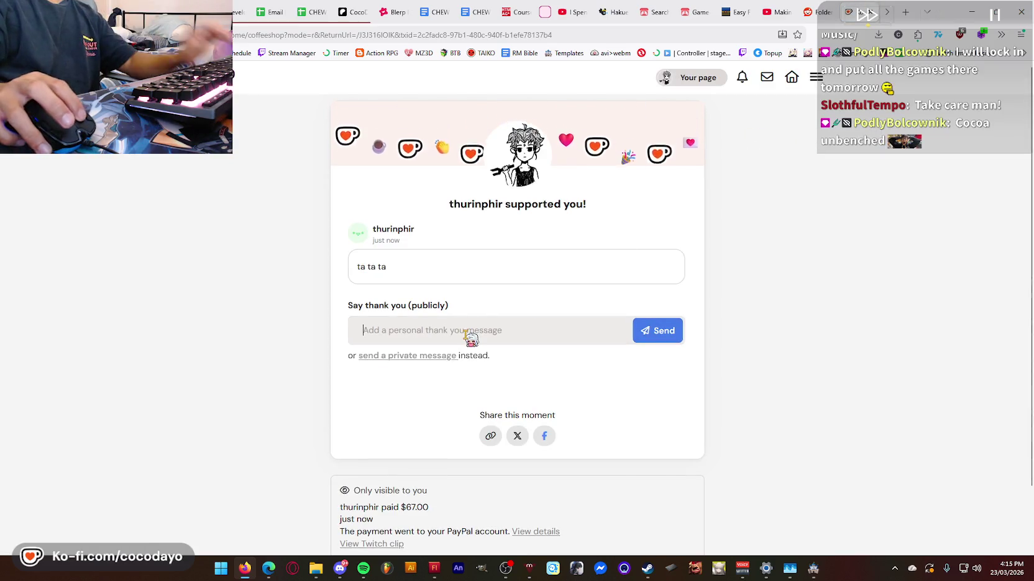
text(thank you i)
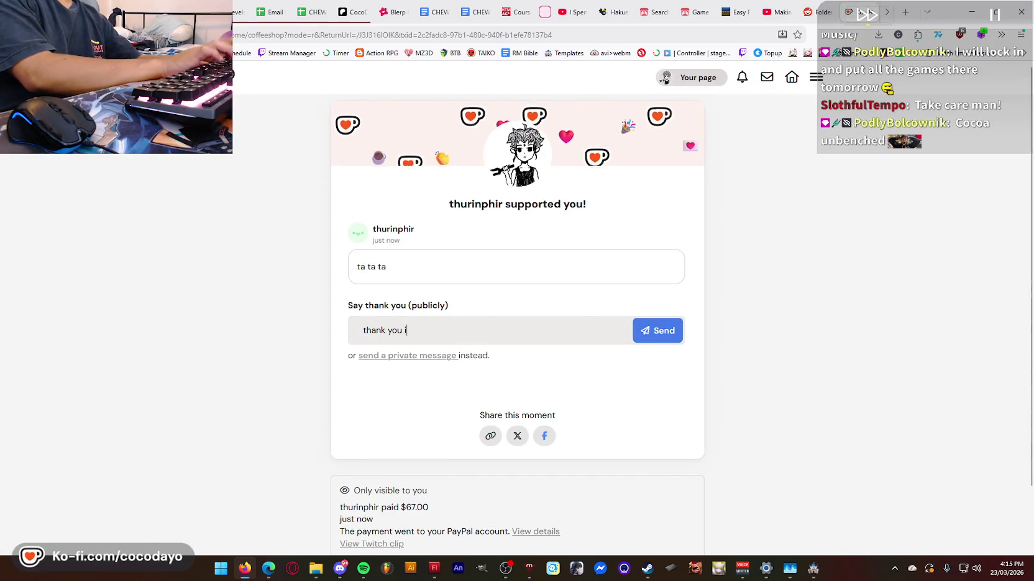
text( will give you a)
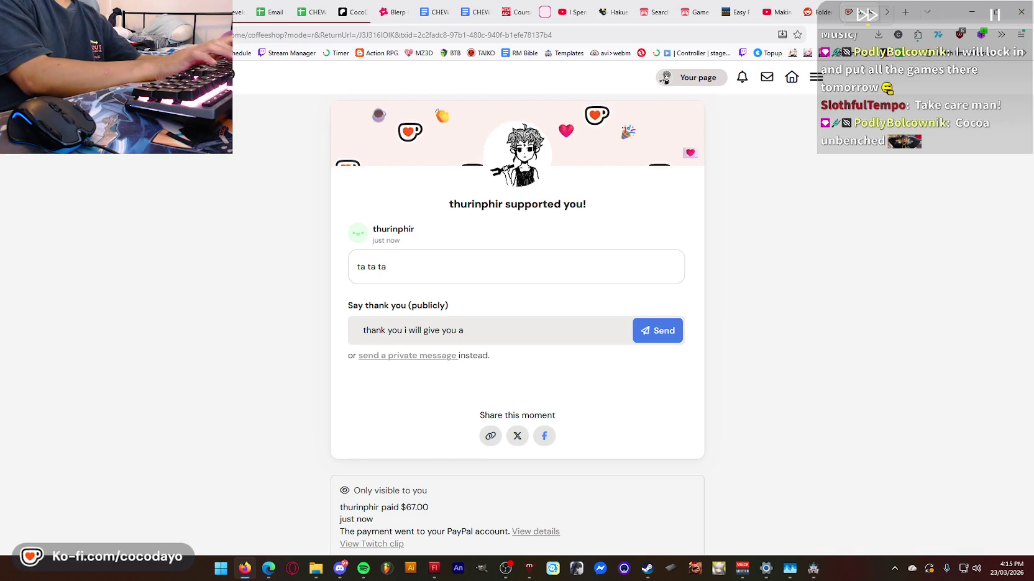
text( kiss)
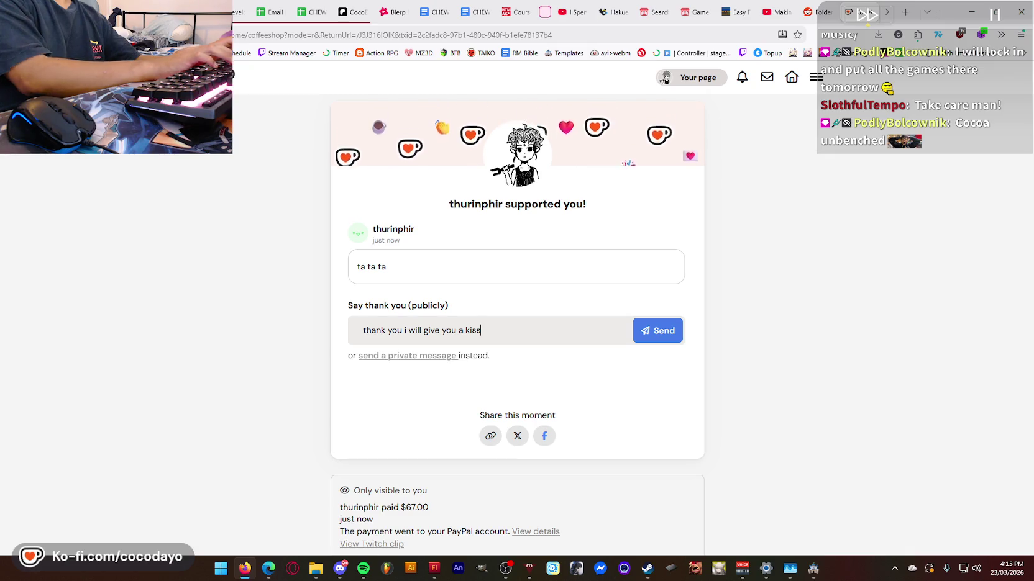
click(659, 334)
drag(552, 370, 590, 376)
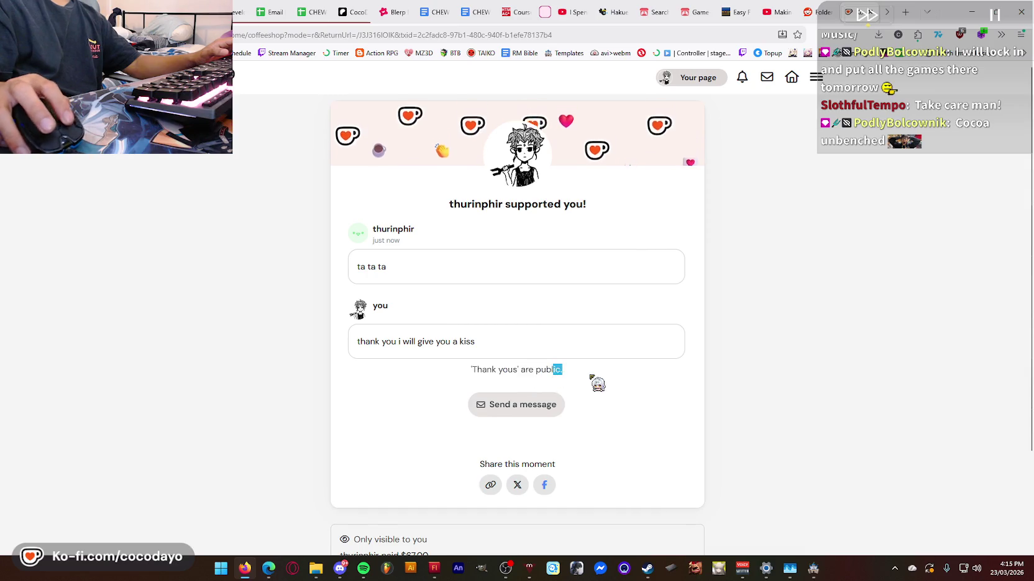
click(708, 80)
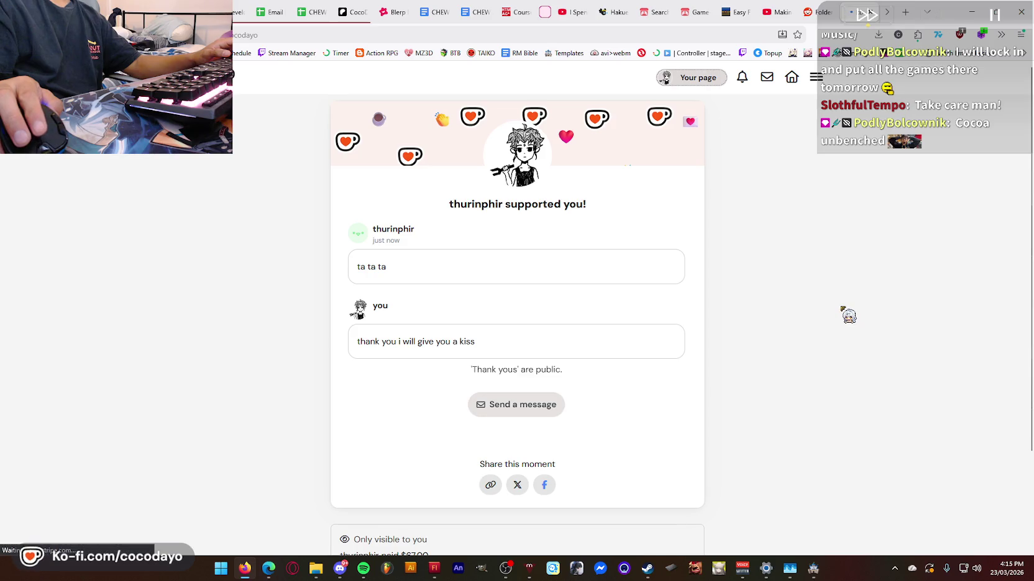
- Scroll the Ko-fi profile and copy its page address
scroll(841, 308, down, 10)
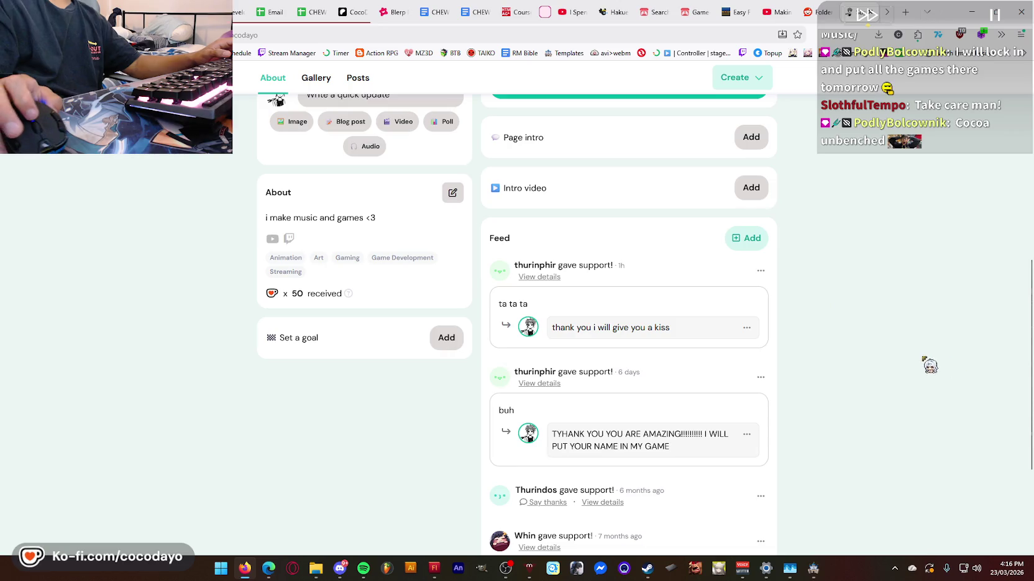
scroll(919, 362, up, 5)
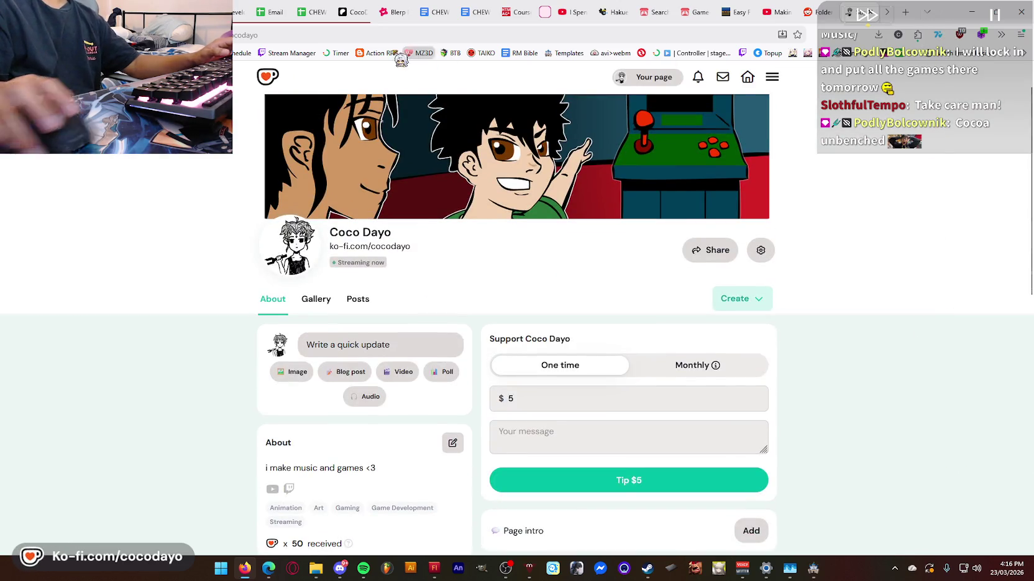
click(394, 36)
click(484, 330)
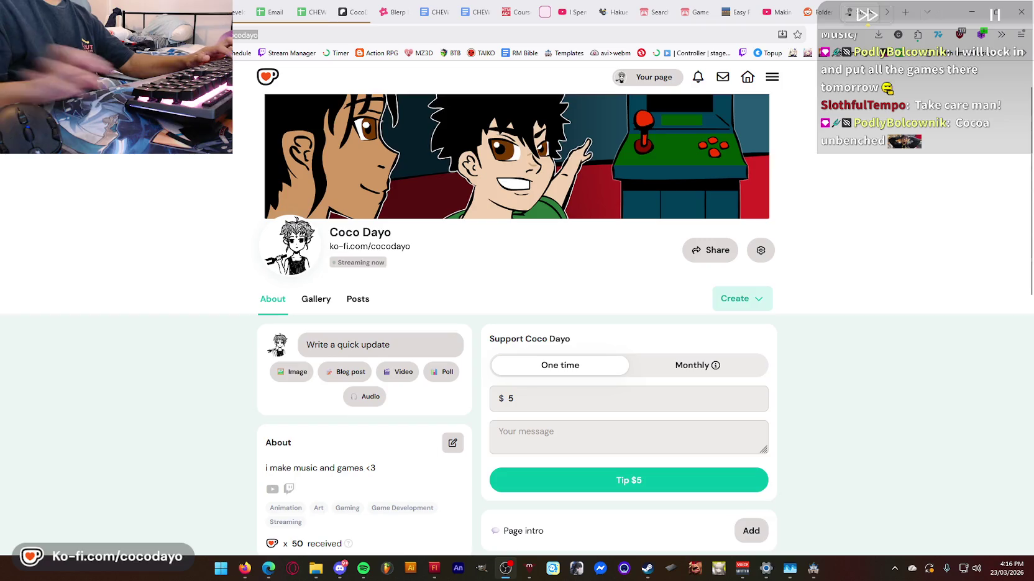
scroll(316, 213, down, 2)
- Browse the profile's empty Gallery and Posts sections
click(329, 194)
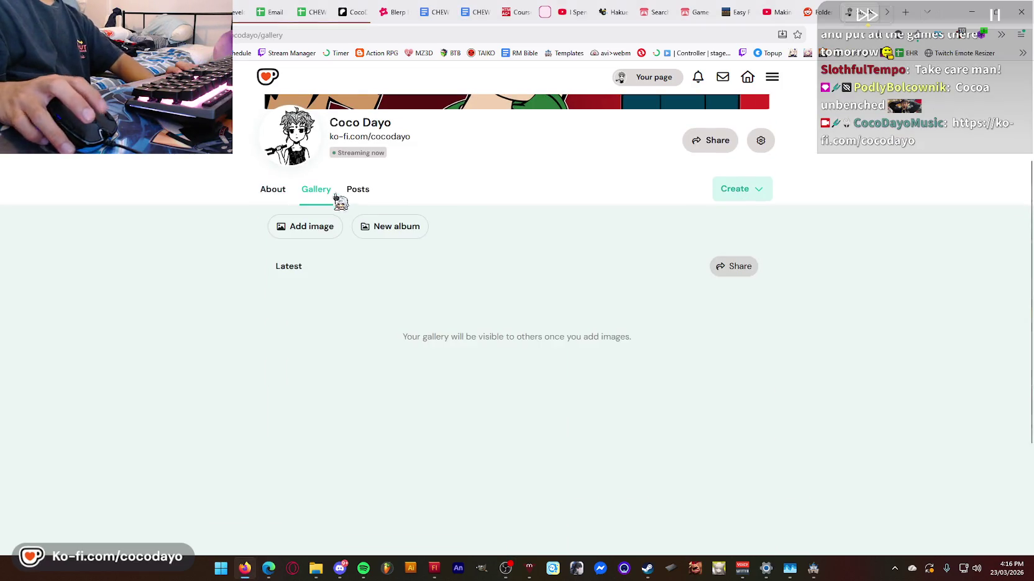
click(357, 191)
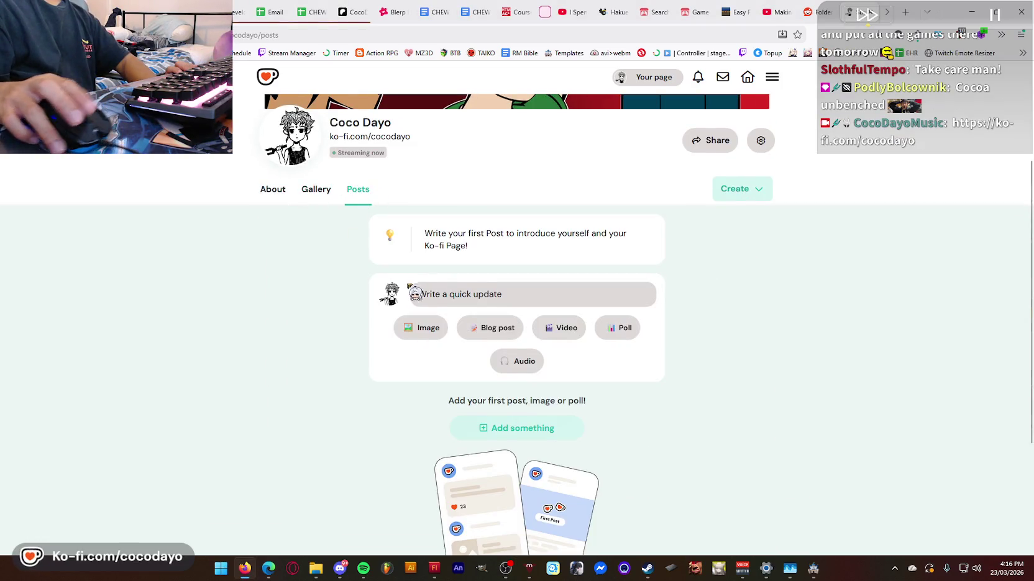
scroll(401, 284, down, 3)
scroll(419, 297, up, 4)
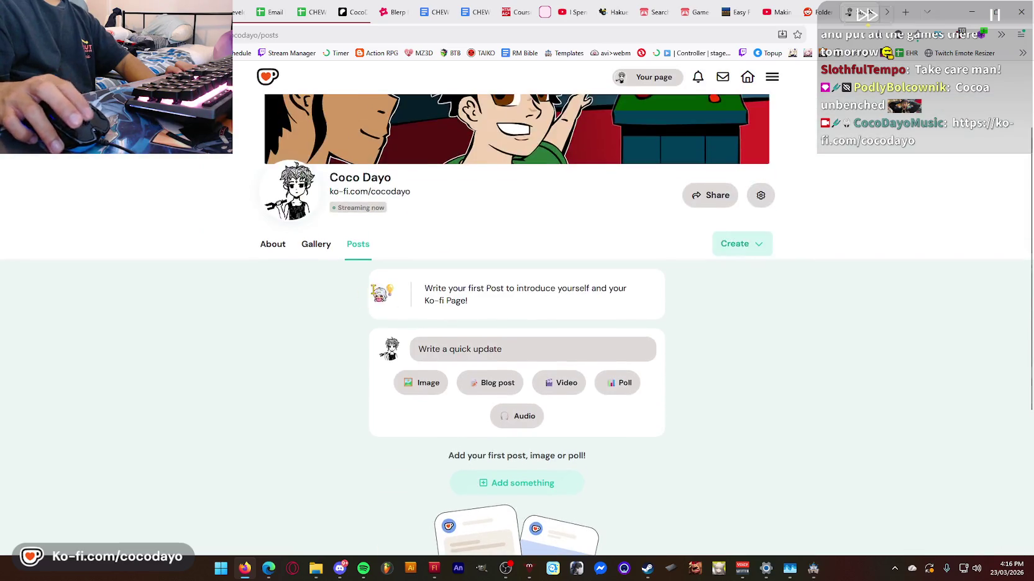
click(318, 248)
scroll(404, 243, up, 2)
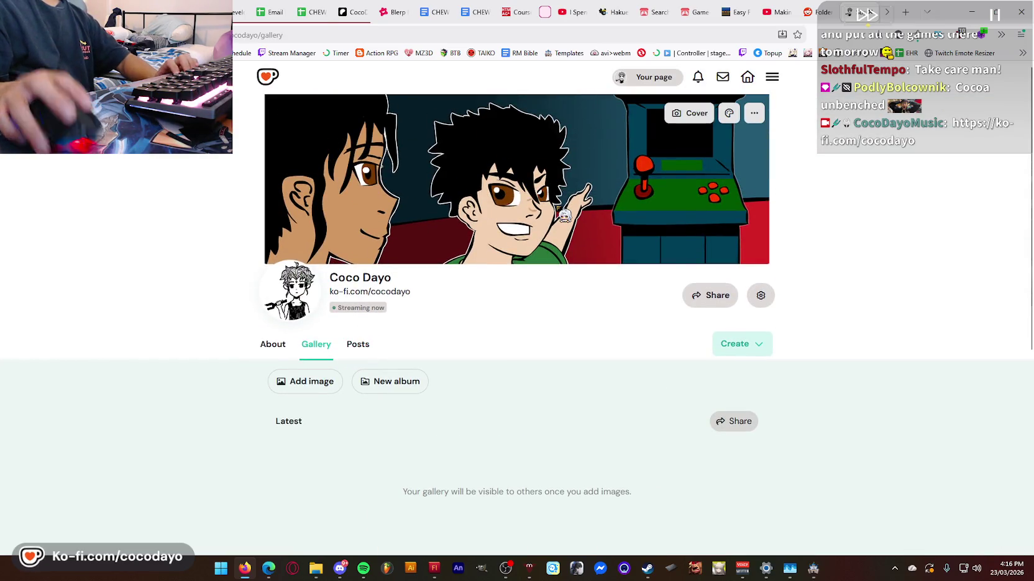
click(359, 347)
- Read the profile's About page, then load Twitch in a new browser tab
click(284, 354)
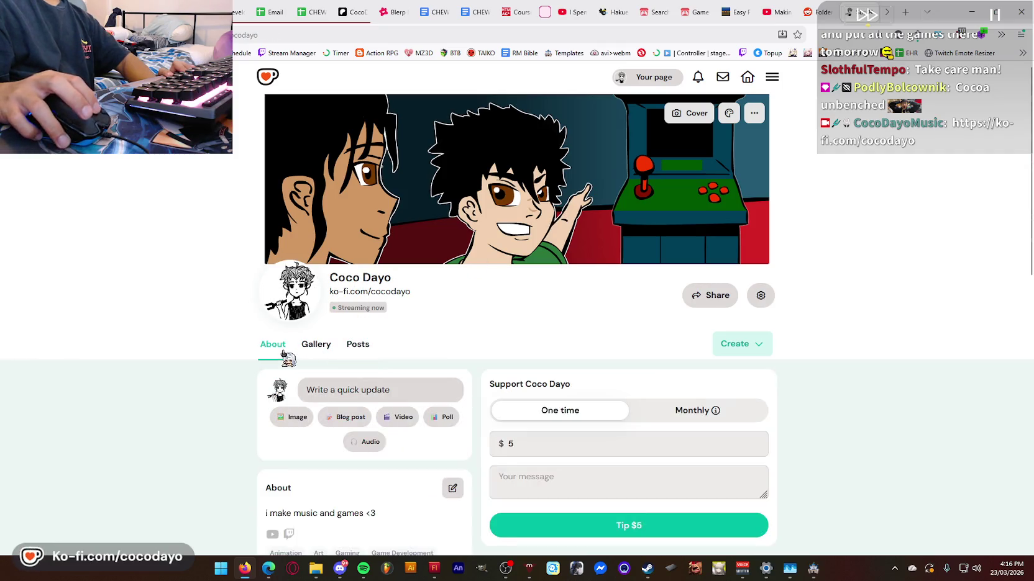
scroll(870, 219, down, 8)
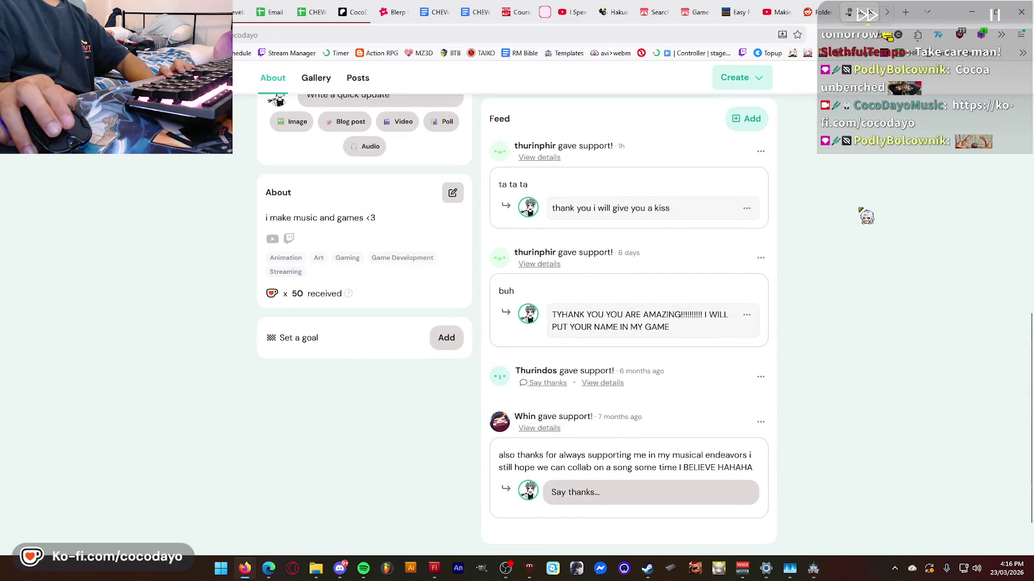
scroll(865, 216, up, 5)
scroll(865, 216, up, 4)
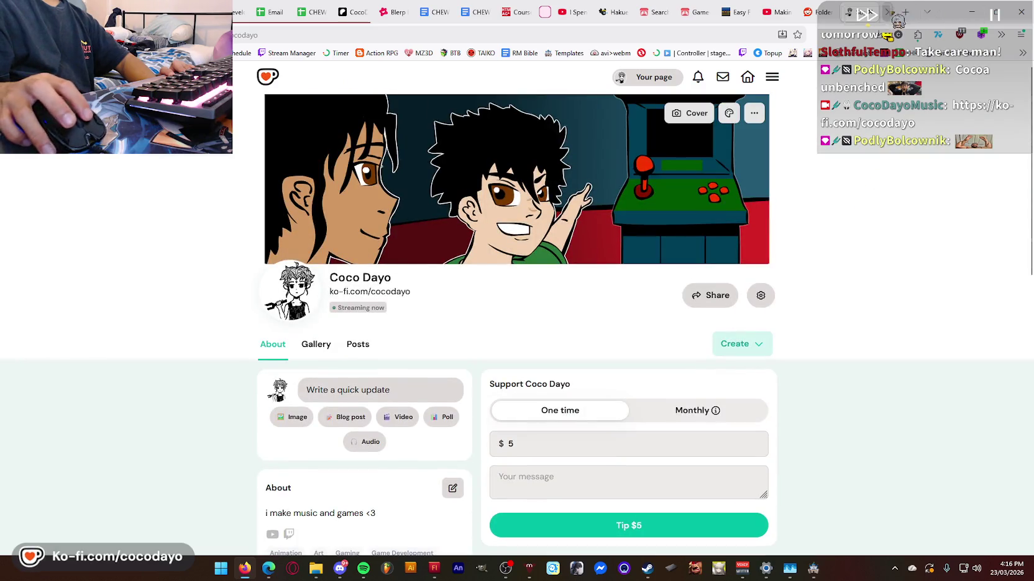
click(903, 12)
click(550, 350)
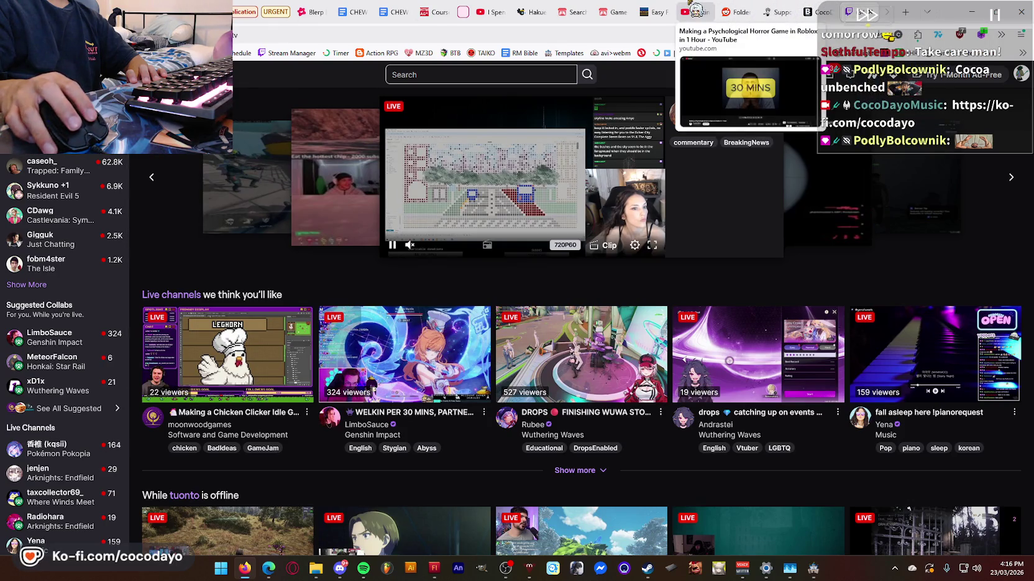
- Return to the Twitch home page after briefly visiting the Reddit tab
click(739, 10)
click(750, 11)
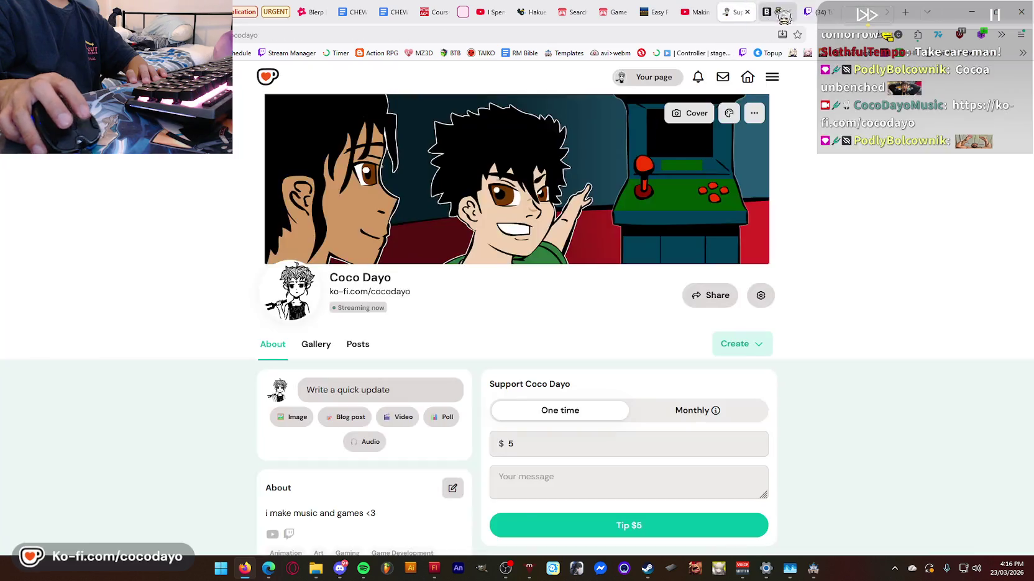
click(848, 12)
- Open the moonwoodgames stream from Followed Channels and follow the x.com link in its chat
click(27, 284)
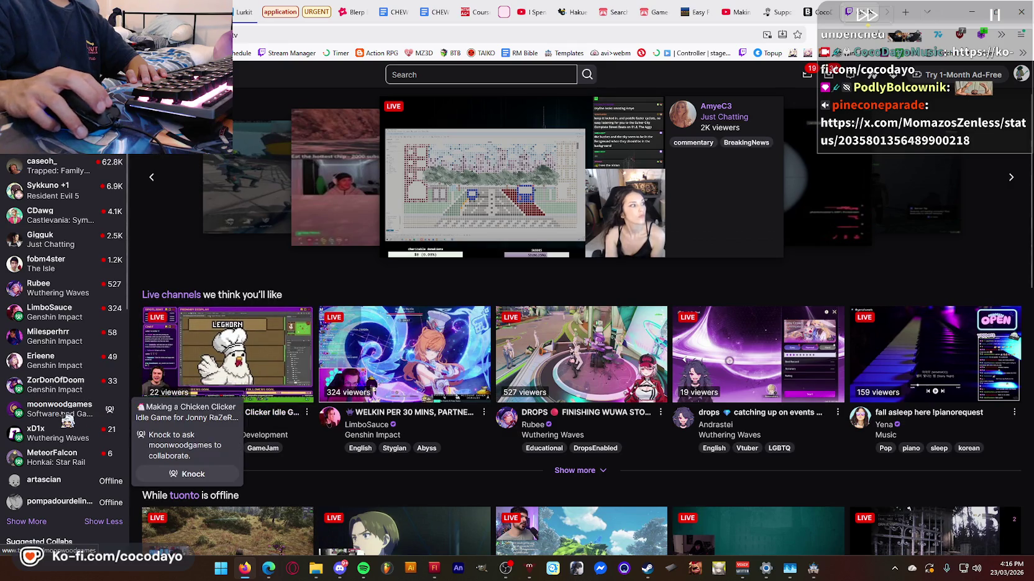
click(67, 420)
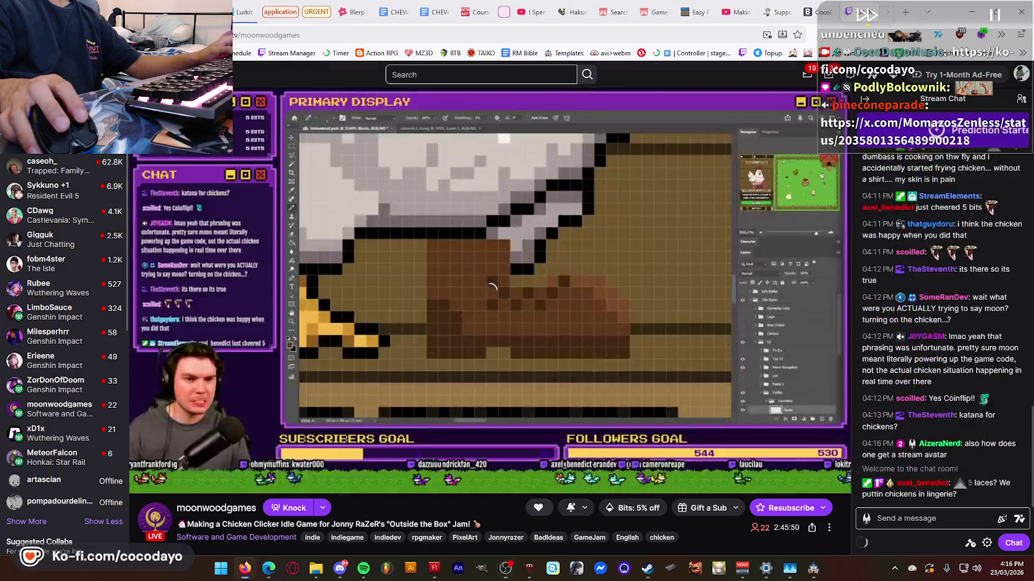
click(919, 428)
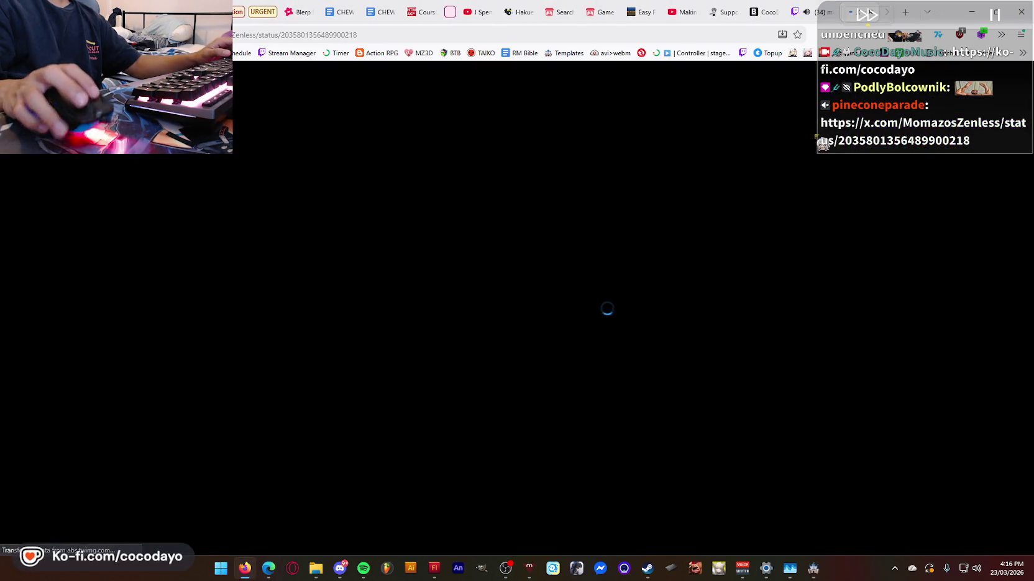
- Check Steam's downloads queue, then close Steam
click(647, 569)
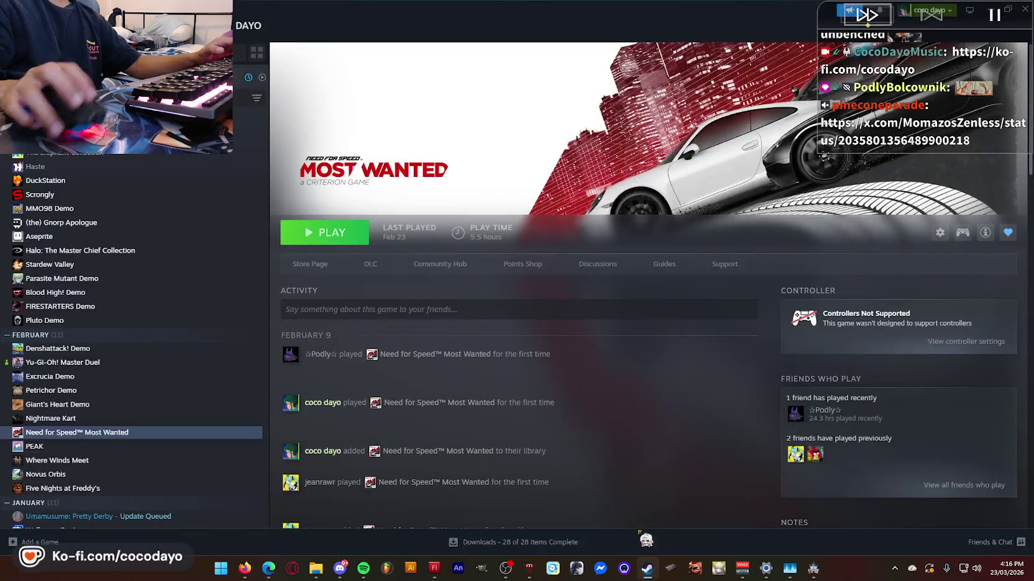
click(489, 544)
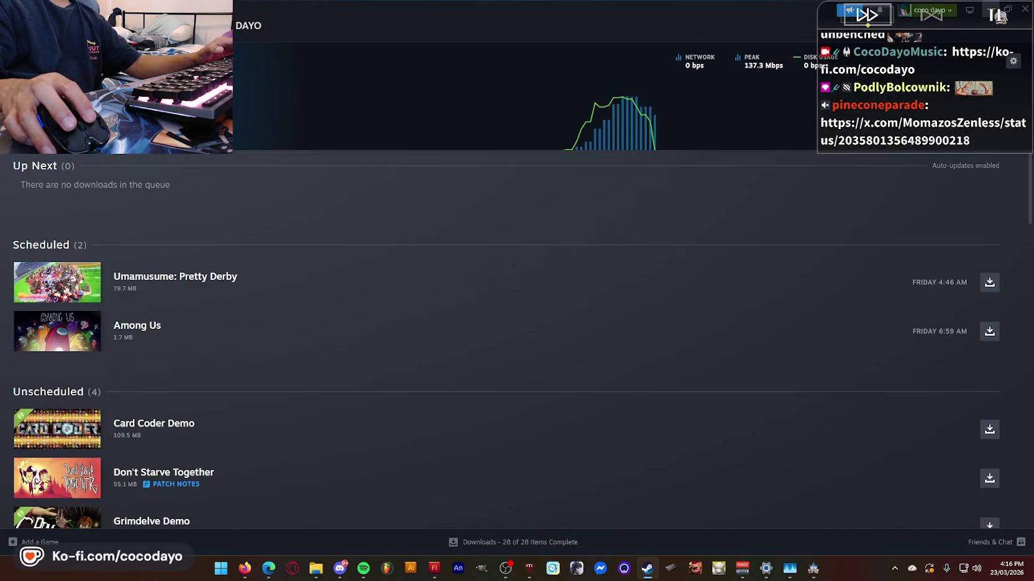
click(998, 13)
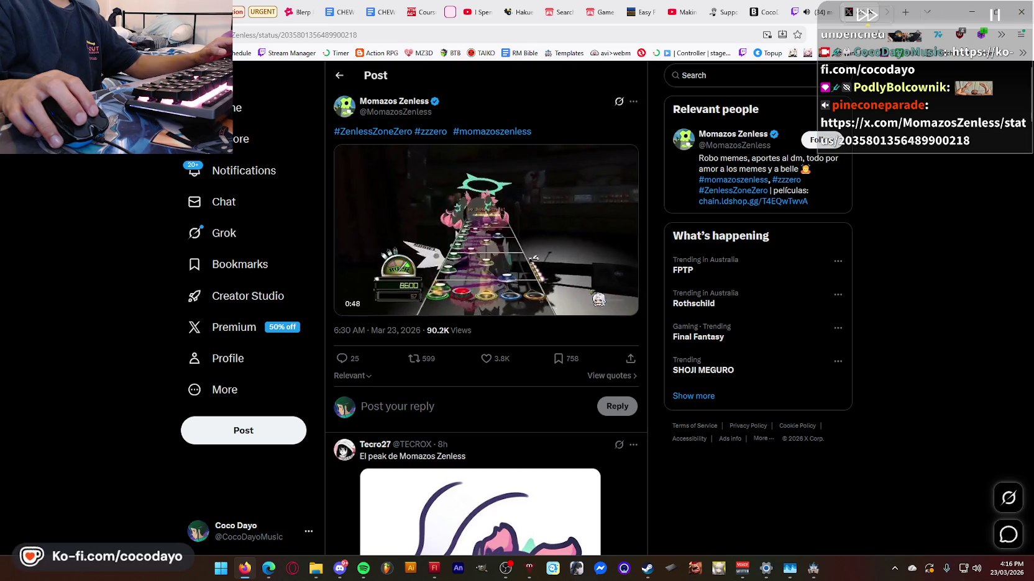
- Watch the X post's guitar-game video full screen, twice
key(ctrl+Tab)
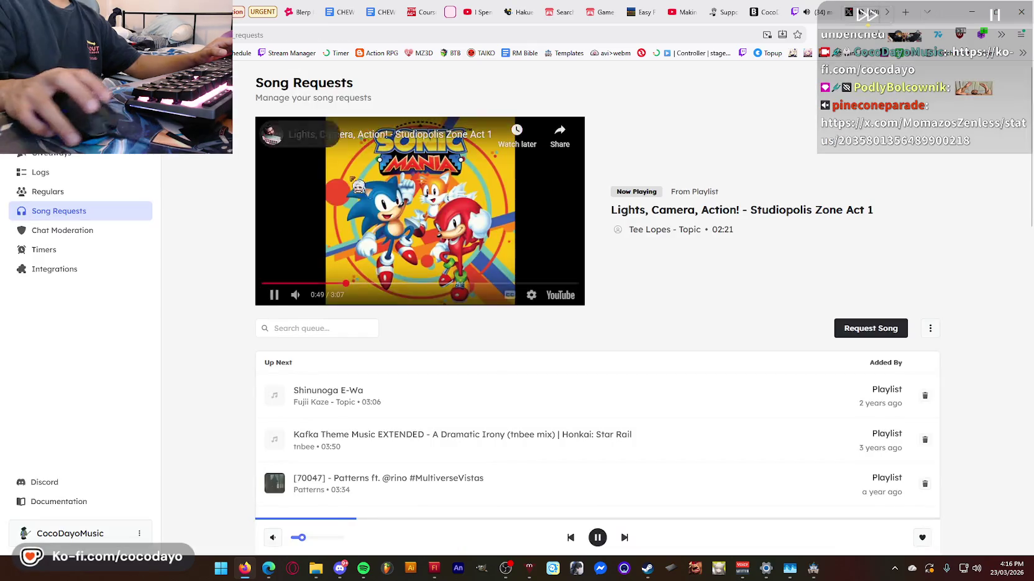
key(ctrl+Tab)
key(ctrl+Tab)
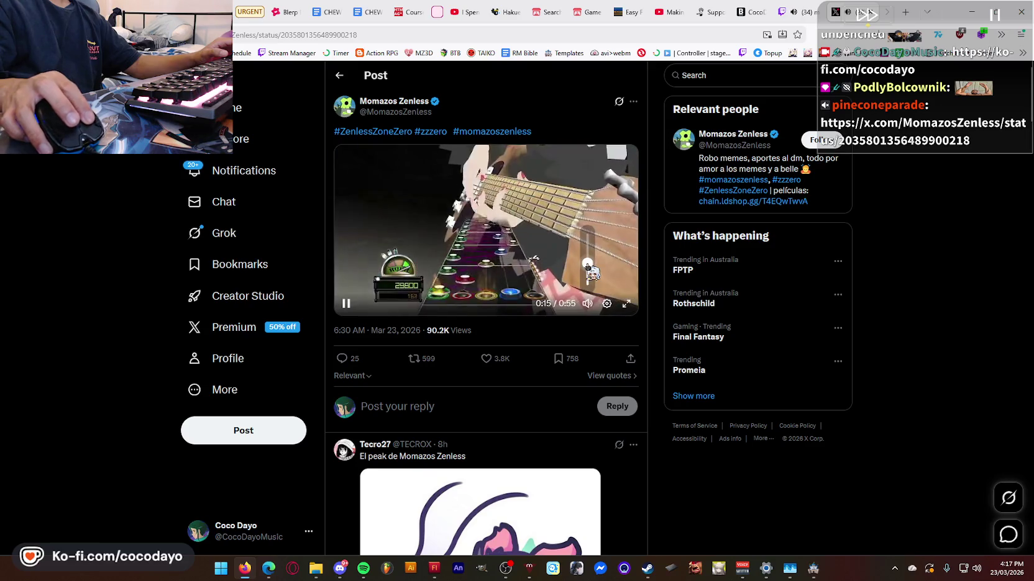
click(625, 305)
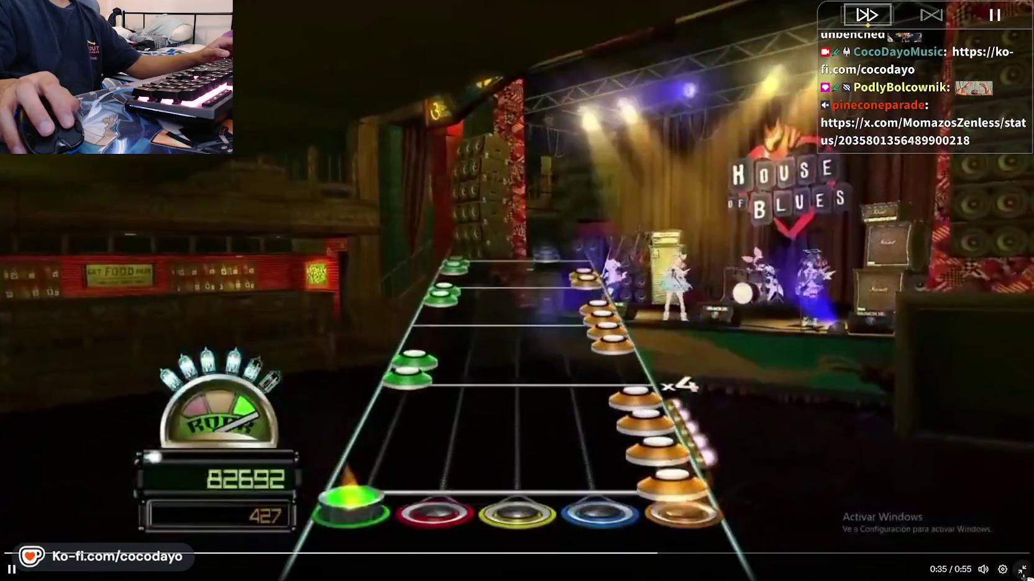
click(1021, 569)
click(627, 304)
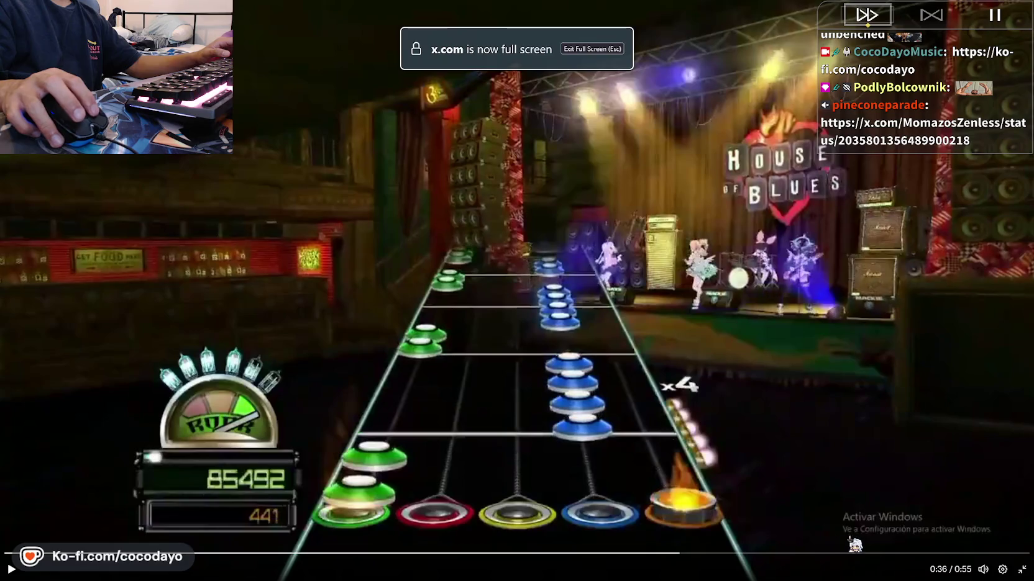
click(1022, 570)
- Scroll through the post's replies, then return to the moonwoodgames Twitch stream
scroll(746, 348, down, 5)
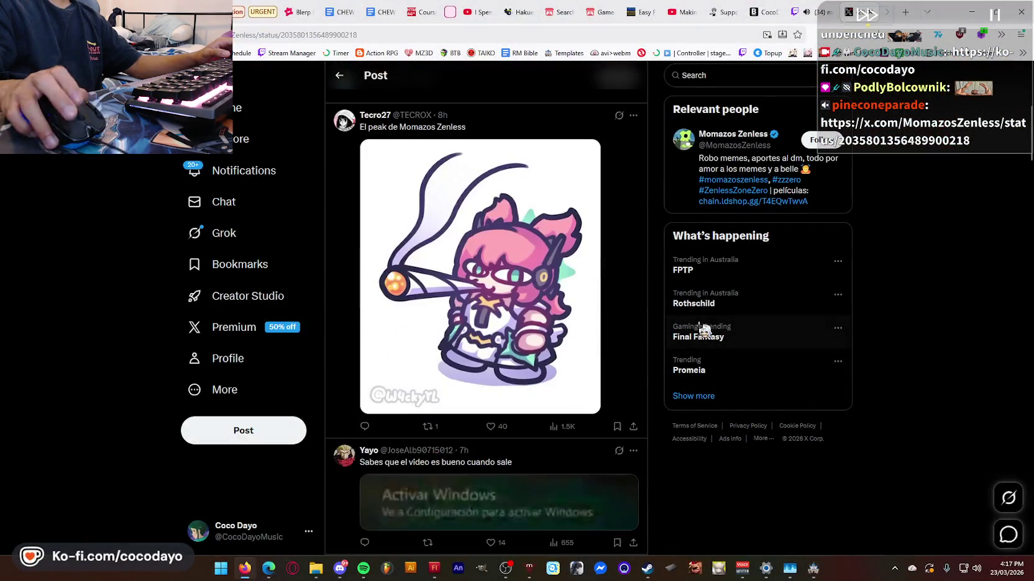
scroll(663, 321, down, 5)
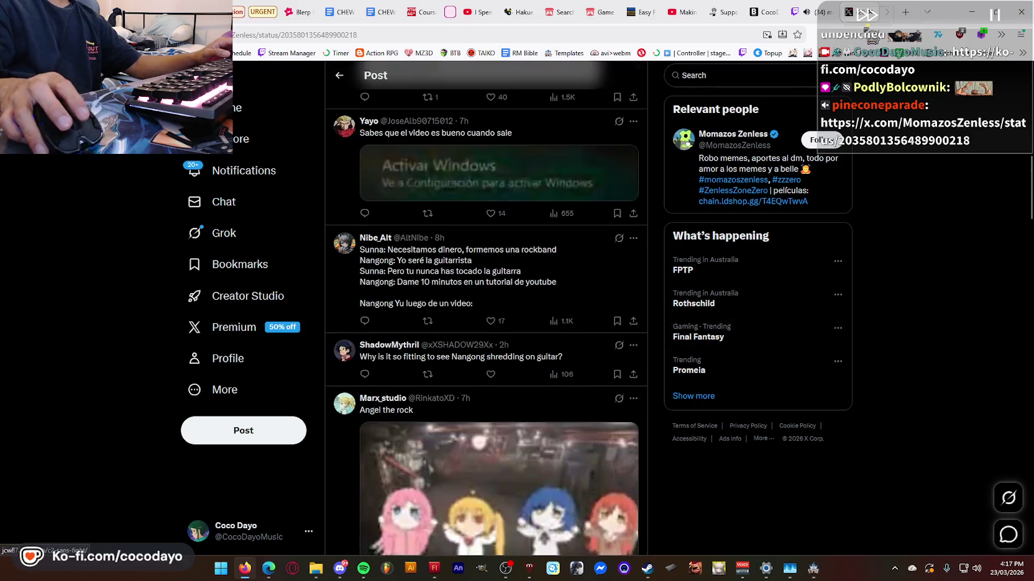
key(ctrl+shift+Tab)
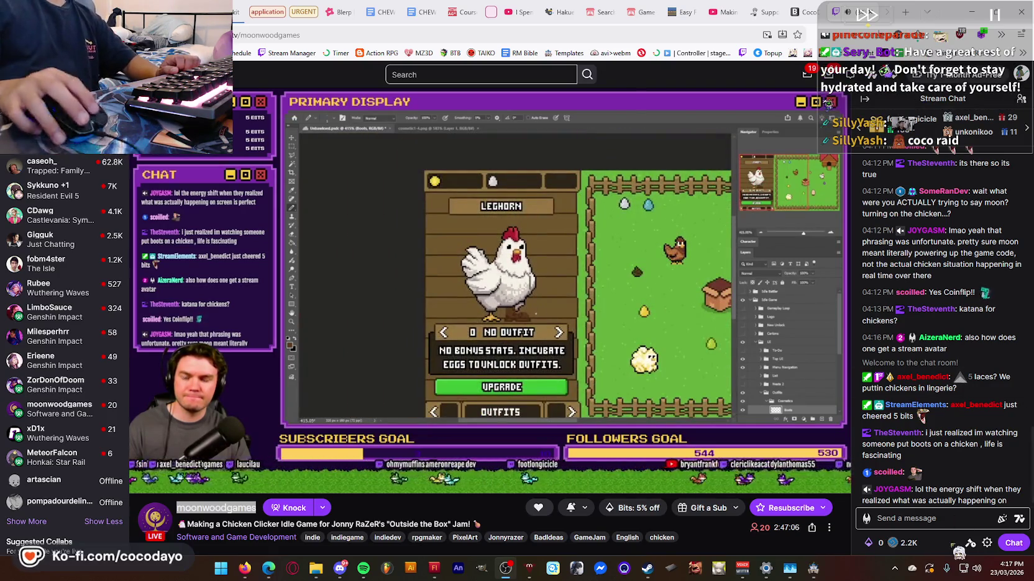
- Open the chat emote picker, browse the Twitch Global Emotes, and search for 'roblox'
click(1018, 521)
click(979, 272)
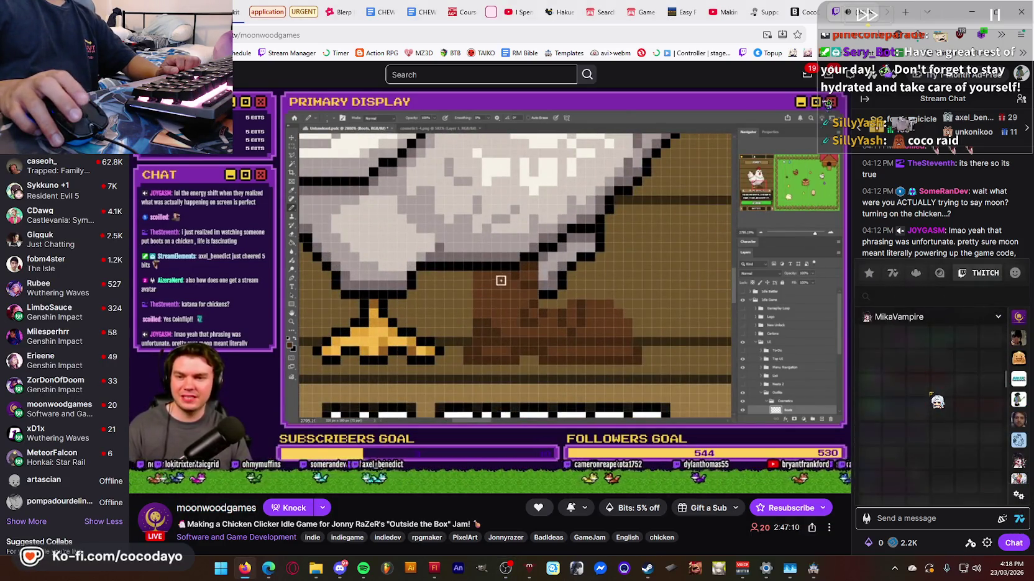
scroll(917, 415, down, 3)
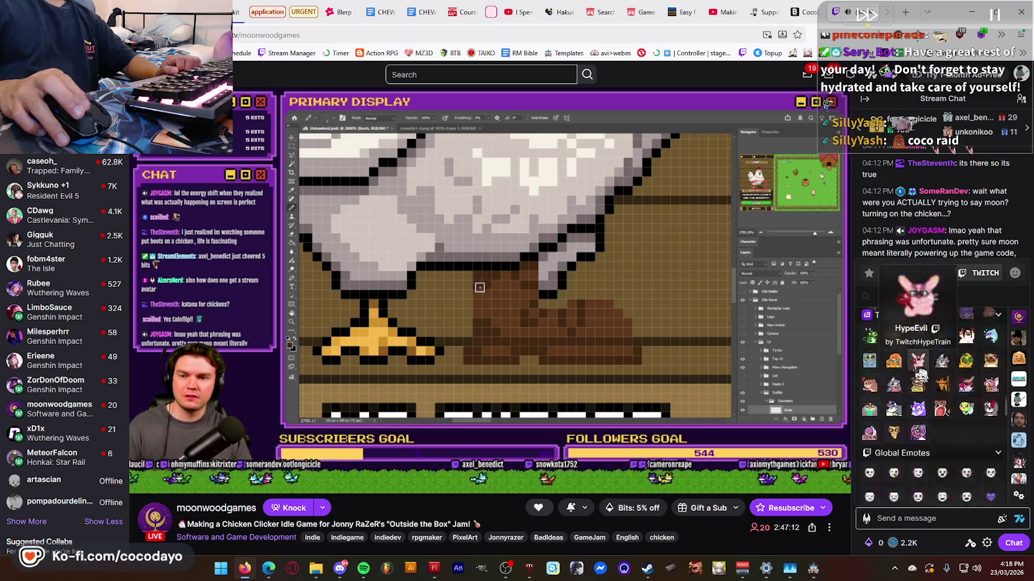
scroll(988, 392, down, 2)
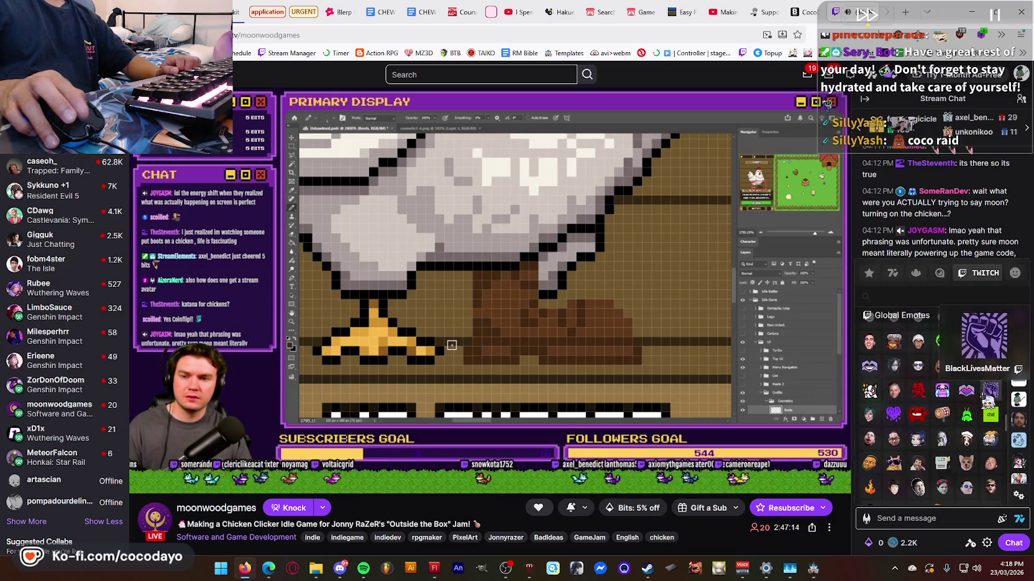
scroll(970, 421, down, 2)
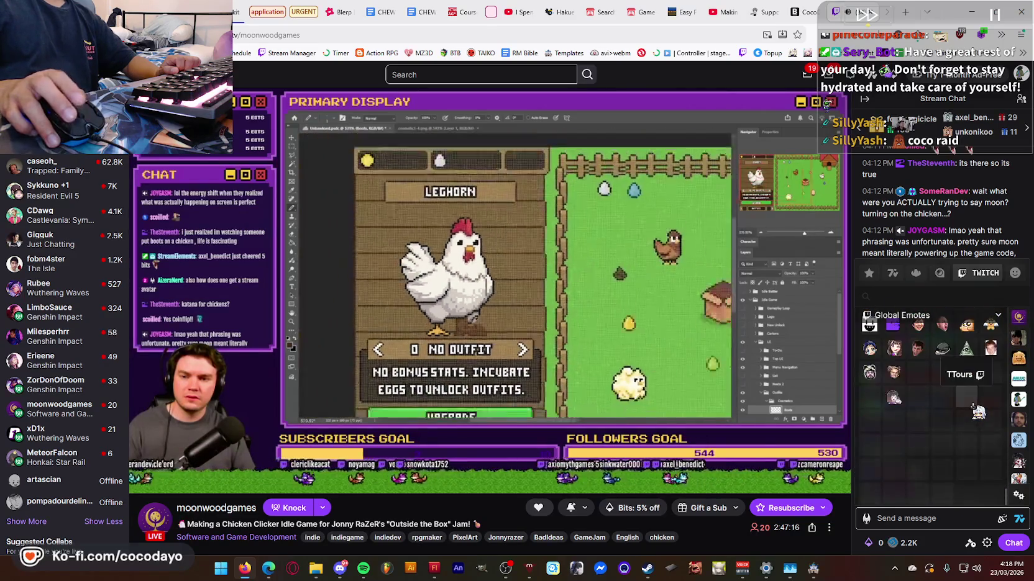
scroll(955, 305, down, 2)
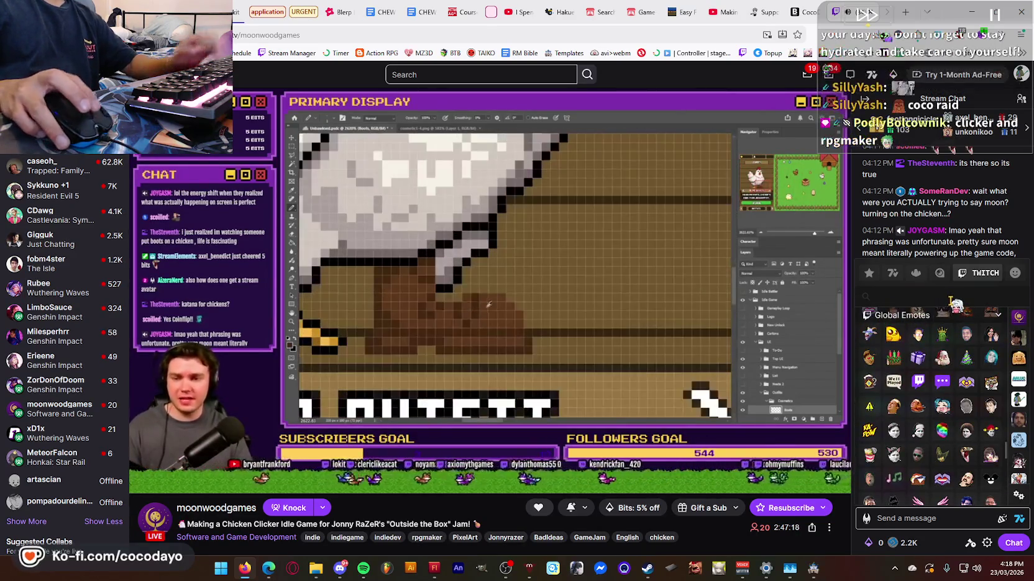
text(roblox)
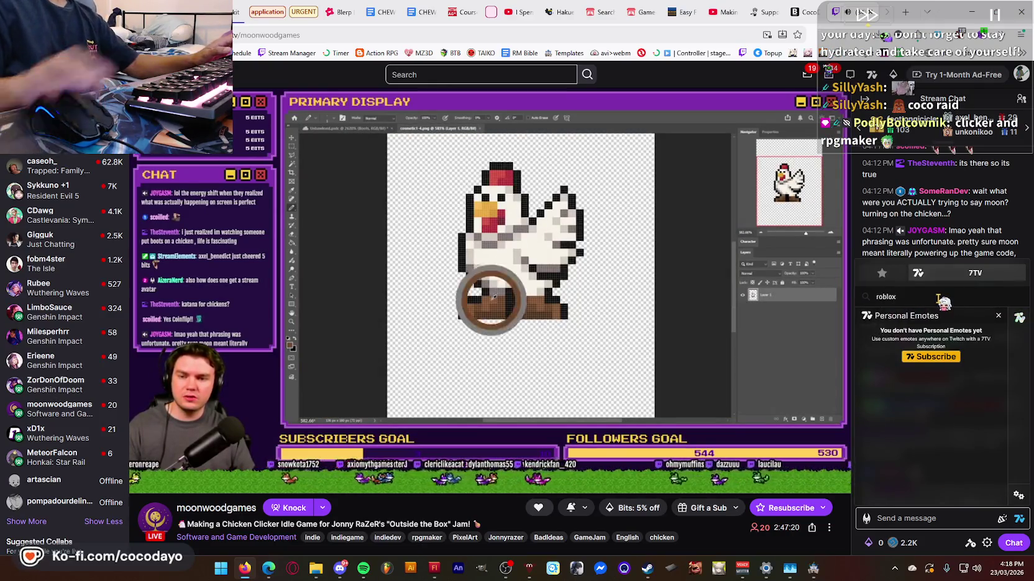